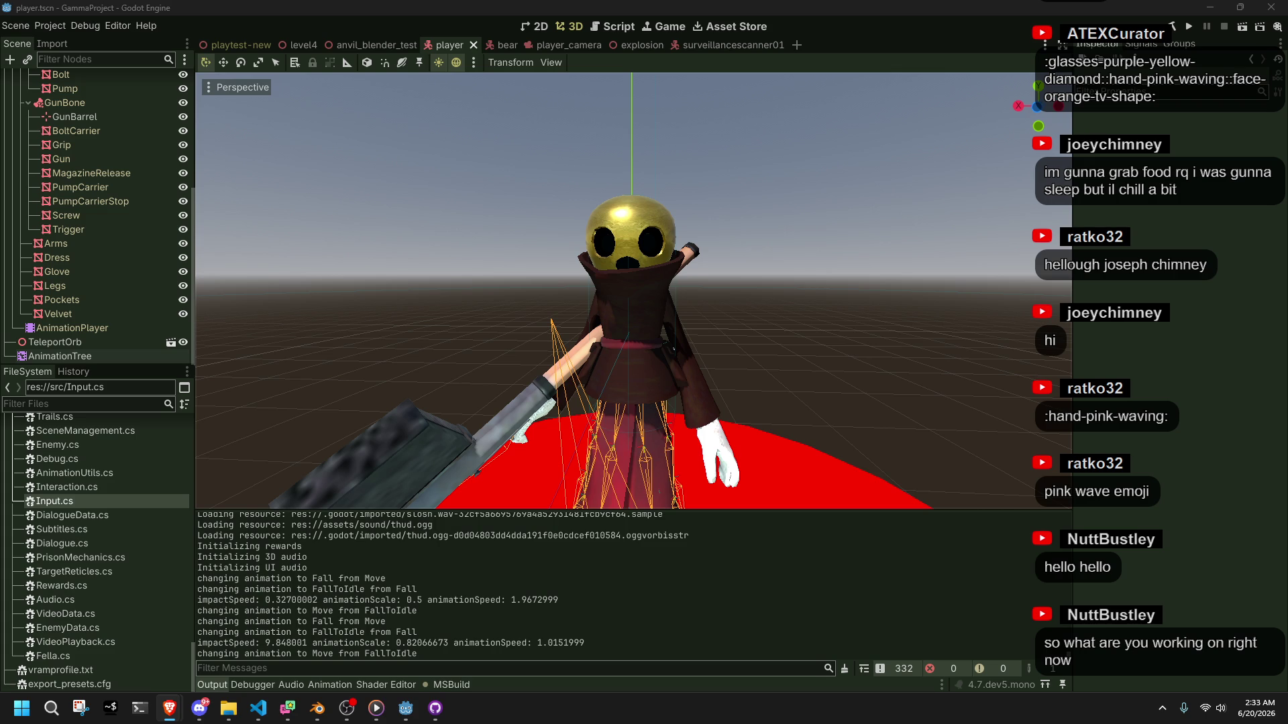
Orbit the Godot editor viewport around the character to view it more frontally
{"action": "left_click", "coordinate": [903, 352]}
{"action": "scroll", "coordinate": [903, 351], "scroll_direction": "down", "scroll_amount": 6}
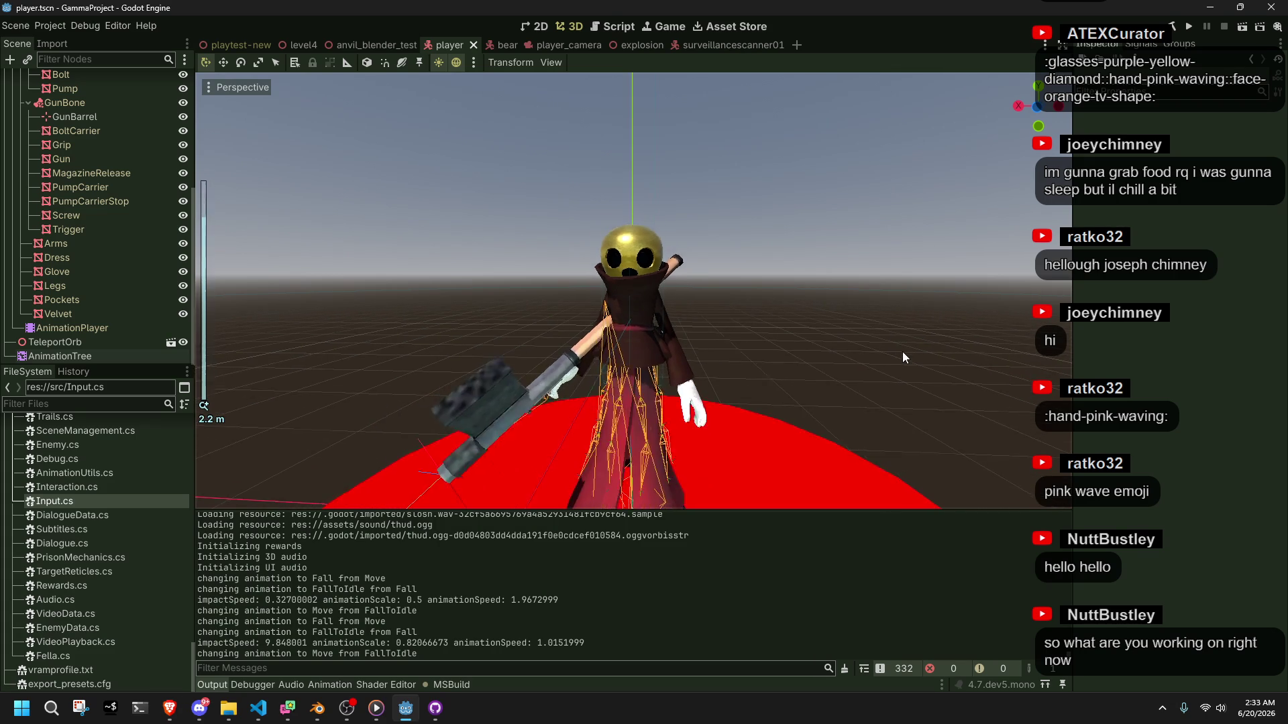
{"action": "mouse_move", "coordinate": [883, 366]}
{"action": "left_mouse_down"}
{"action": "mouse_move", "coordinate": [770, 398]}
{"action": "mouse_move", "coordinate": [675, 400]}
{"action": "mouse_move", "coordinate": [760, 381]}
{"action": "left_mouse_up"}
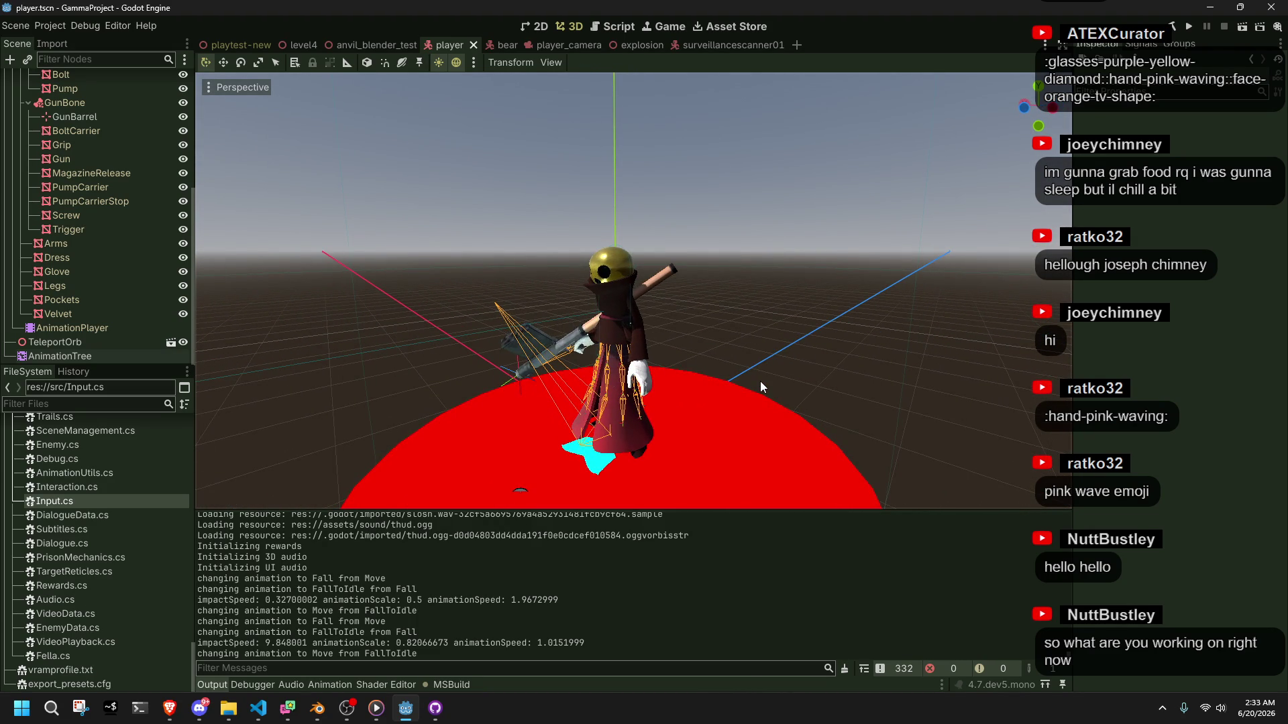
{"action": "mouse_move", "coordinate": [755, 373]}
{"action": "left_mouse_down"}
{"action": "mouse_move", "coordinate": [559, 385]}
{"action": "mouse_move", "coordinate": [807, 339]}
{"action": "mouse_move", "coordinate": [896, 354]}
{"action": "mouse_move", "coordinate": [998, 440]}
{"action": "left_mouse_up"}
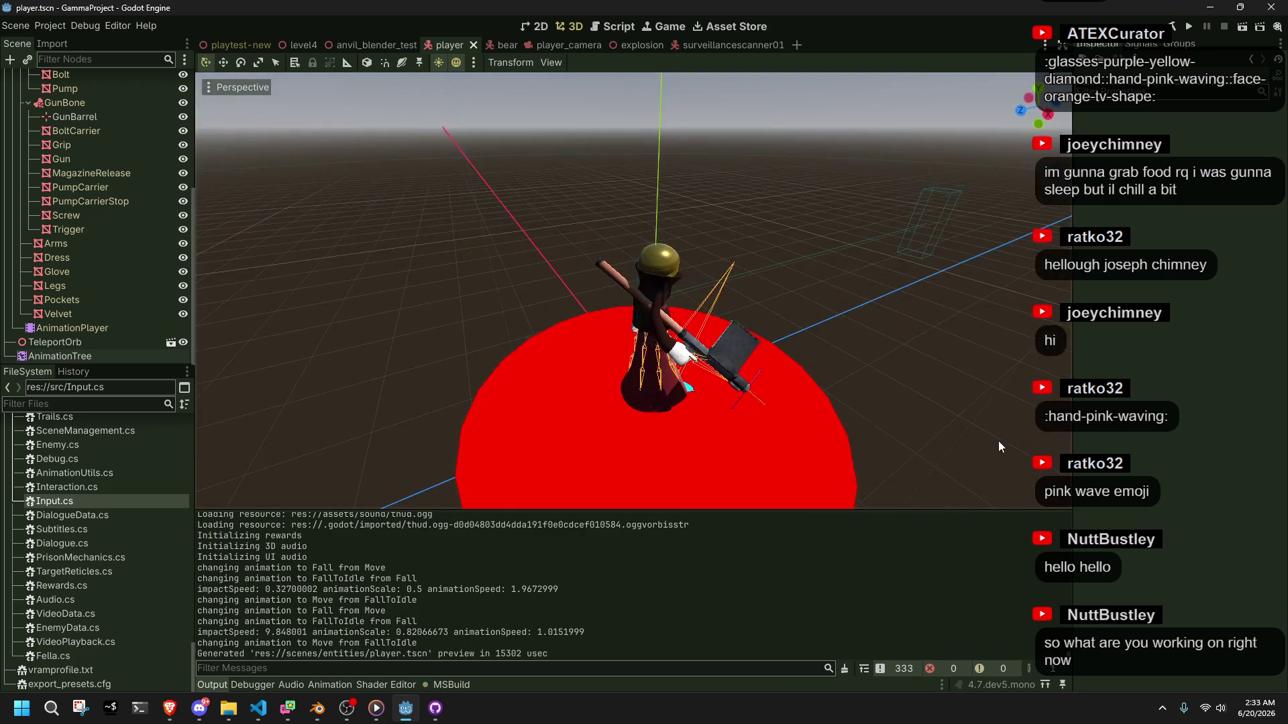
{"action": "scroll", "coordinate": [843, 368], "scroll_direction": "down", "scroll_amount": 3}
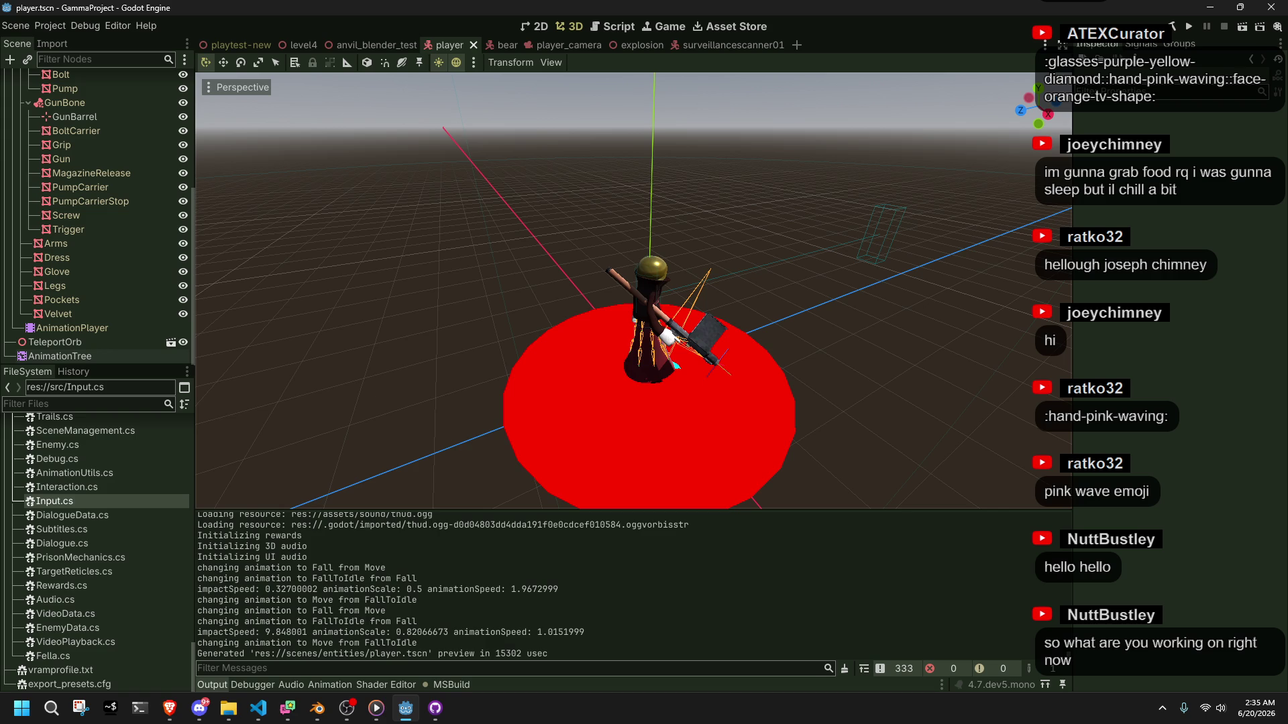
Glance at the browser and Player.cs, then view the character from a lower angle
{"action": "key", "text": "alt+Tab"}
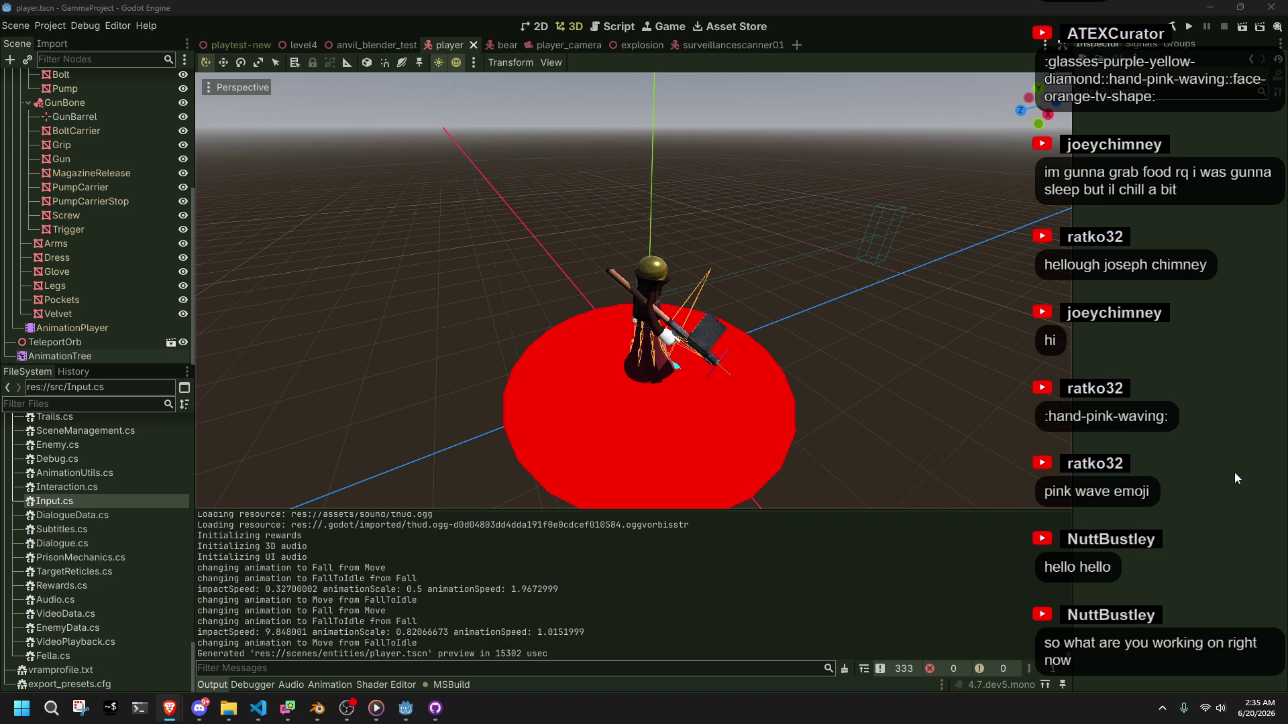
{"action": "key", "text": "alt+Tab"}
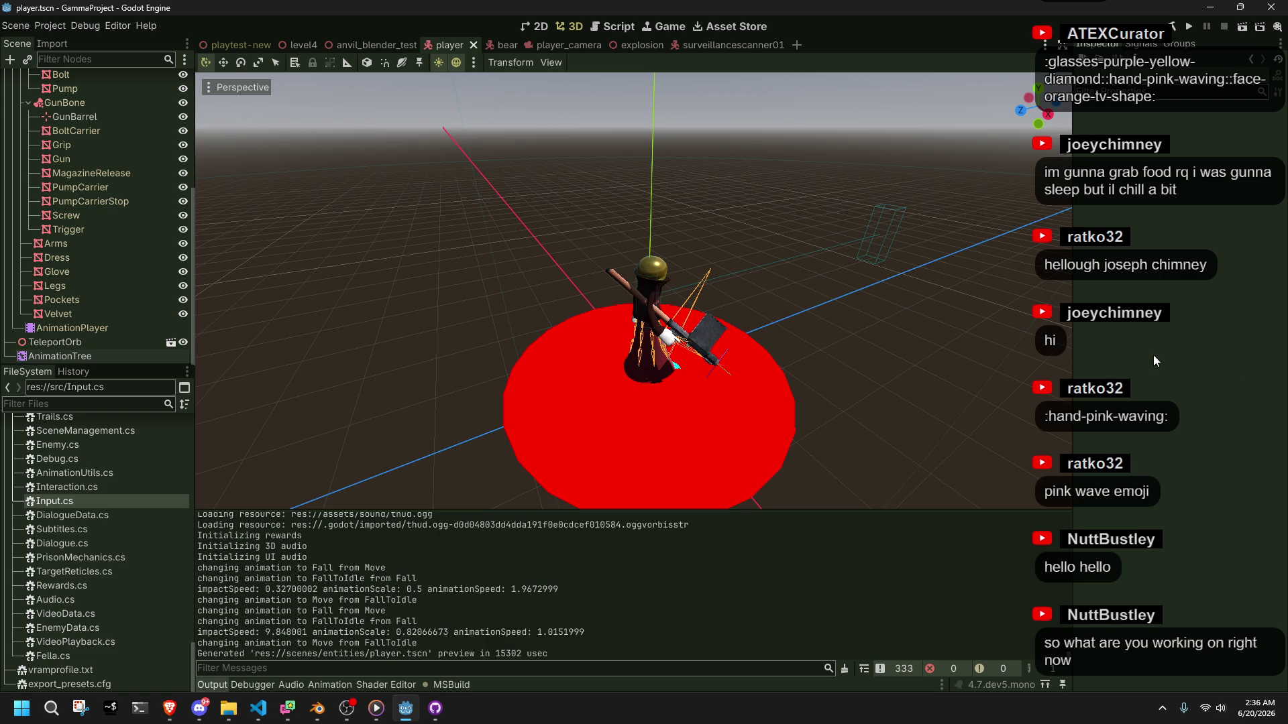
{"action": "scroll", "coordinate": [897, 344], "scroll_direction": "down", "scroll_amount": 5}
{"action": "mouse_move", "coordinate": [702, 367]}
{"action": "left_mouse_down"}
{"action": "mouse_move", "coordinate": [464, 331]}
{"action": "mouse_move", "coordinate": [401, 292]}
{"action": "left_mouse_up"}
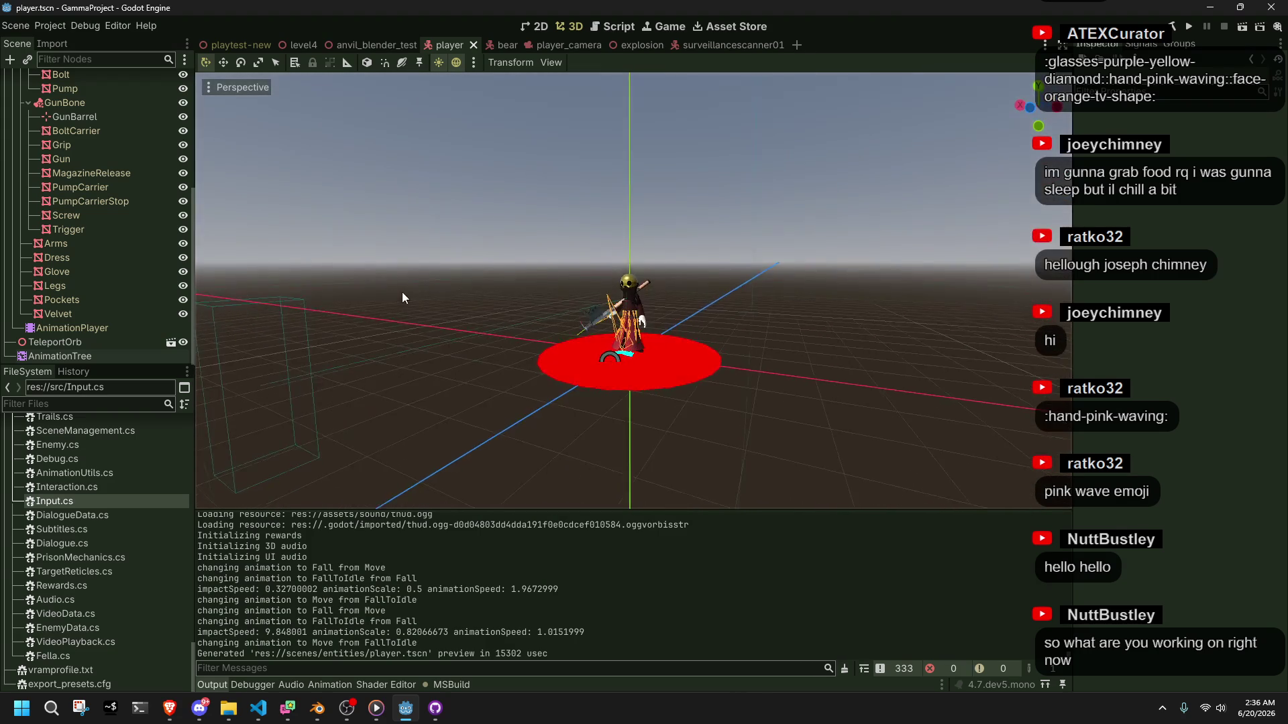
{"action": "scroll", "coordinate": [456, 322], "scroll_direction": "up", "scroll_amount": 6}
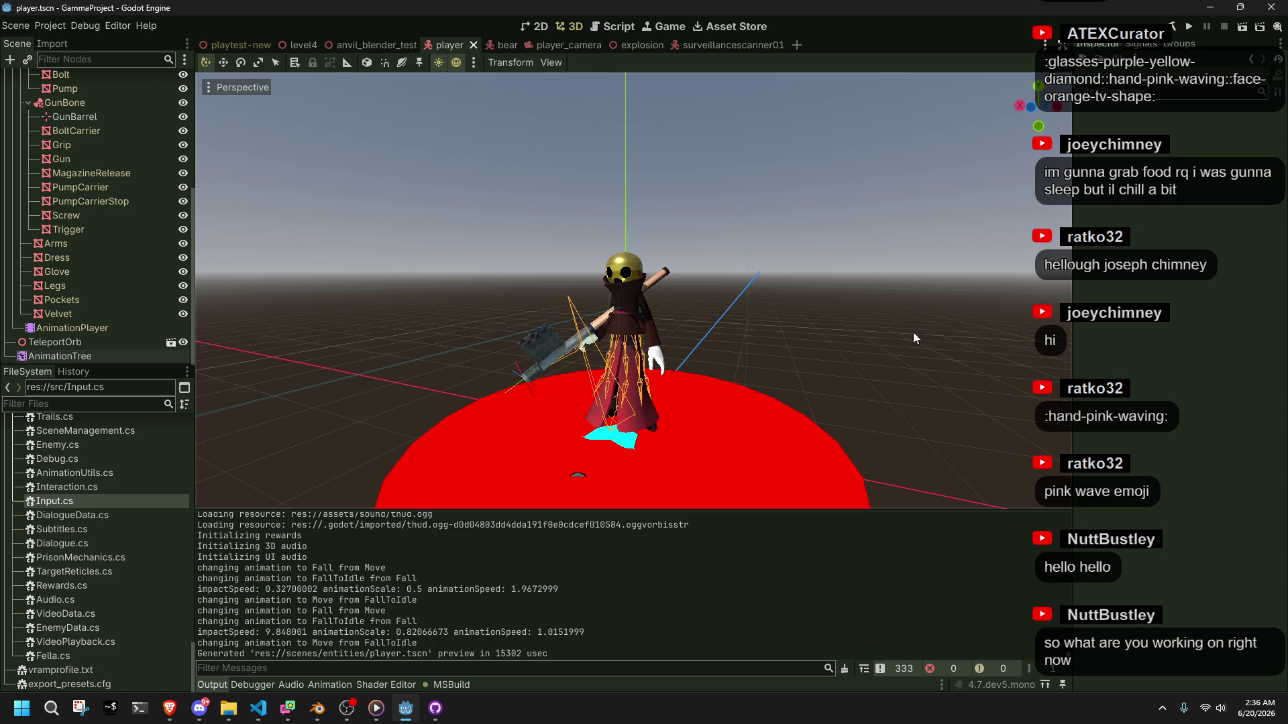
{"action": "left_click", "coordinate": [269, 715]}
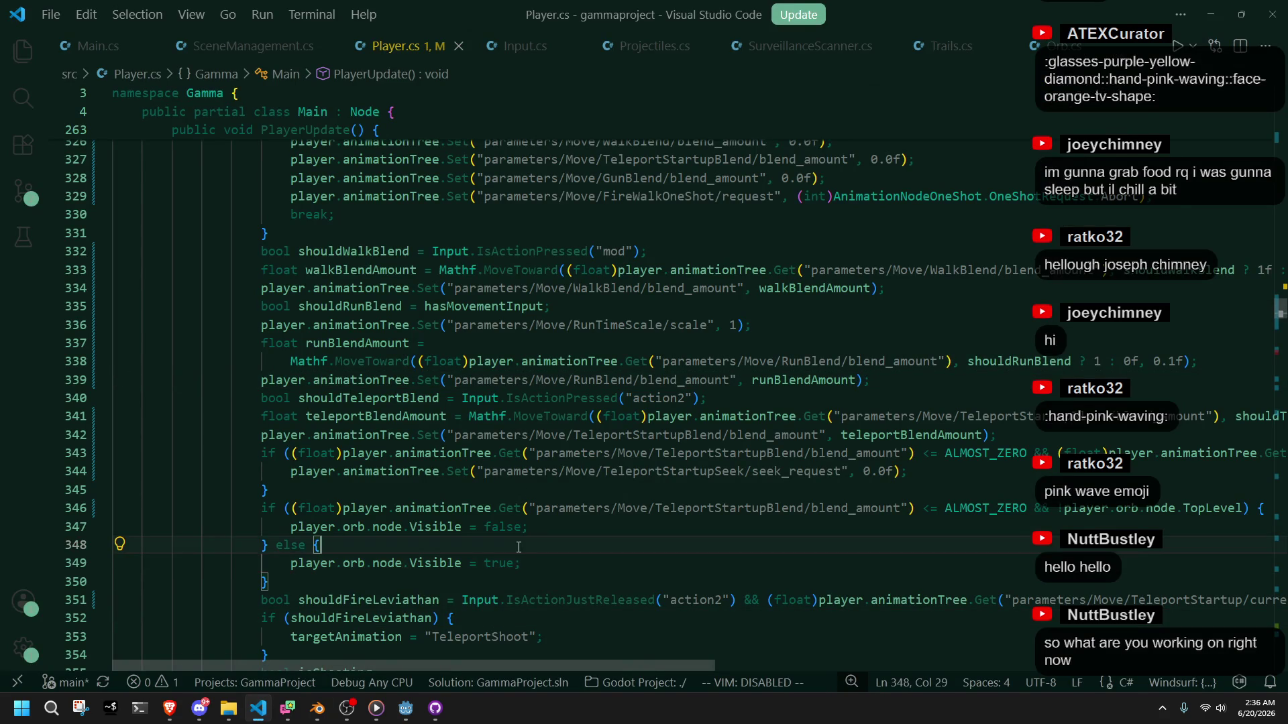
{"action": "left_click", "coordinate": [406, 709]}
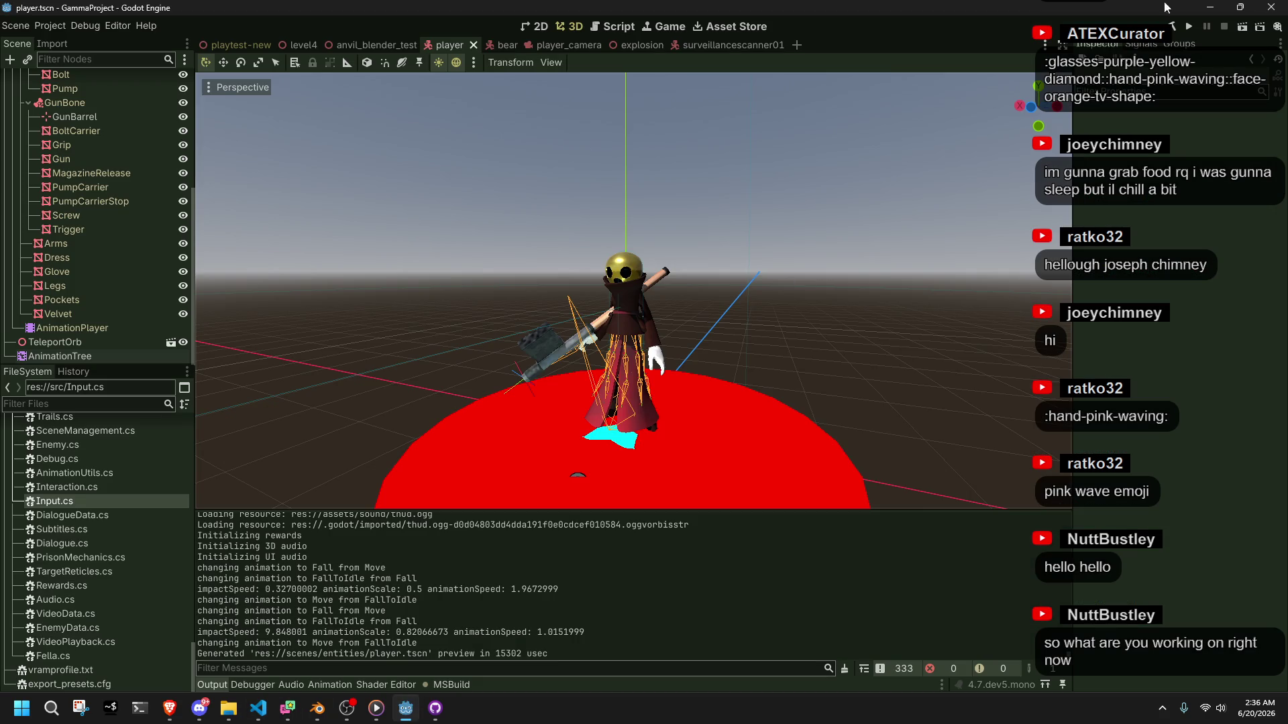
Run the game and play: turn the camera left with J, walk forward with W, attack with K
{"action": "left_click", "coordinate": [1189, 28]}
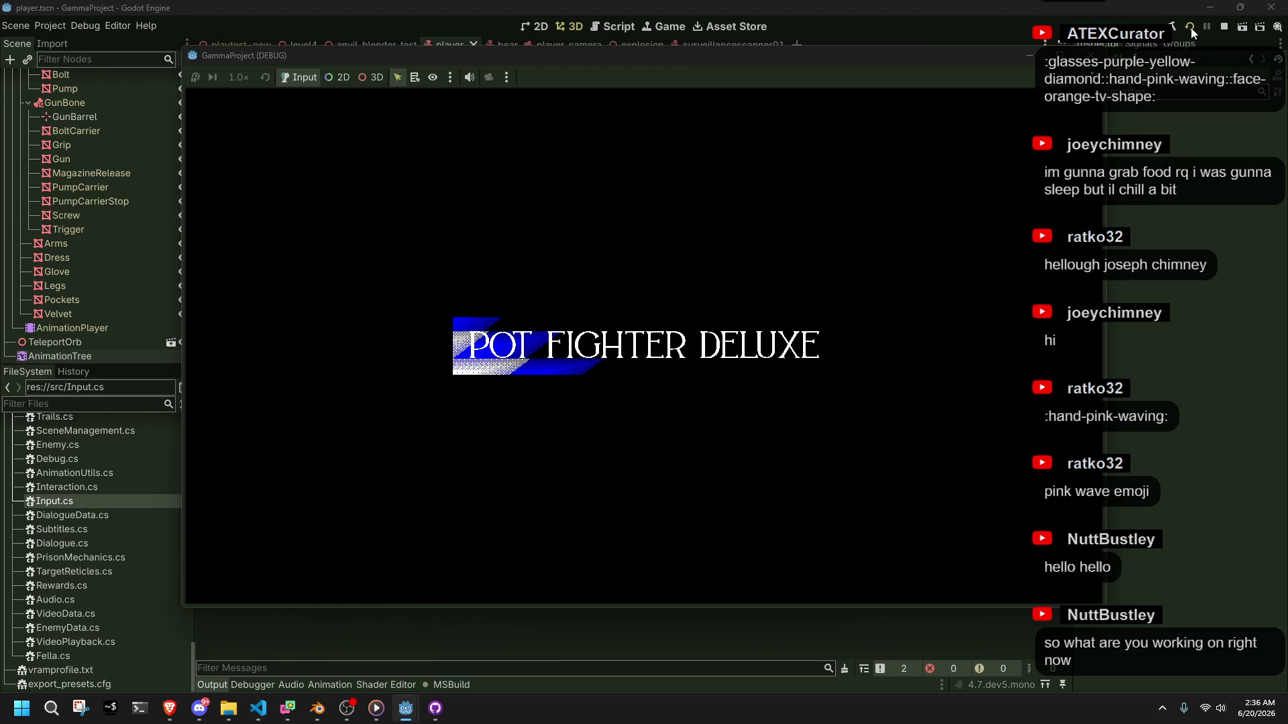
{"action": "key", "text": "j"}
{"action": "key", "text": "j"}
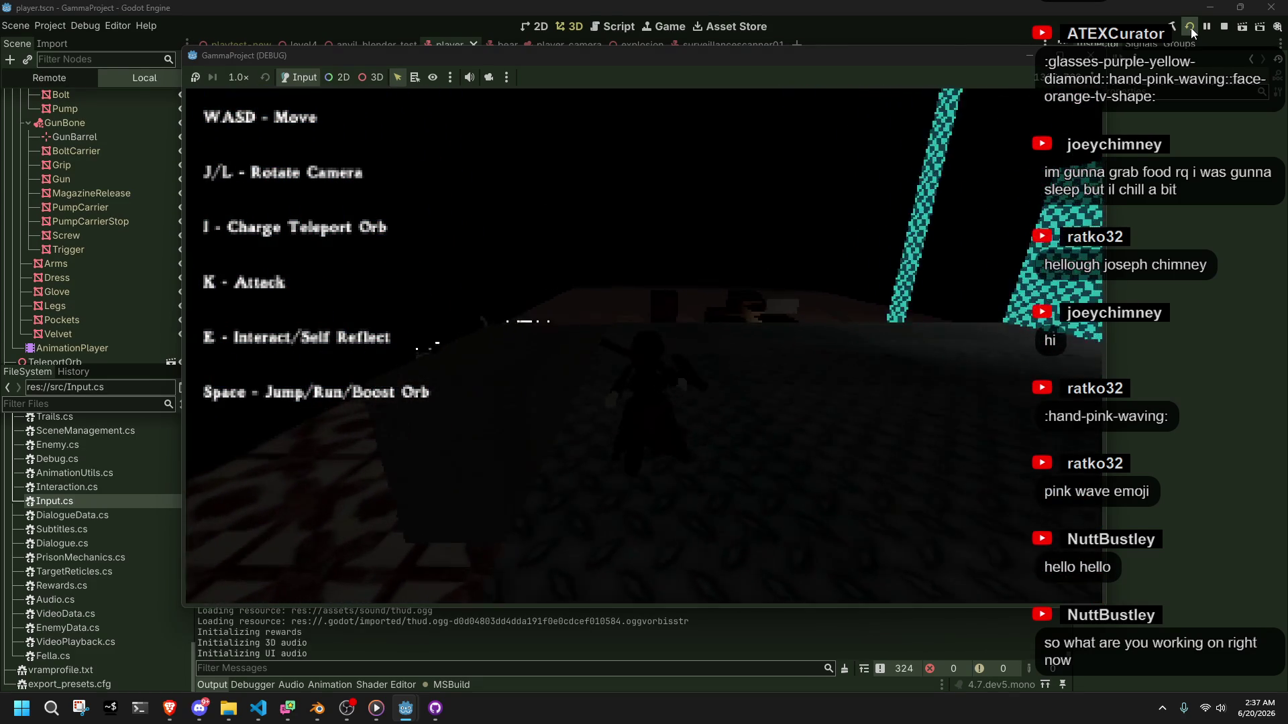
{"action": "key", "text": "j"}
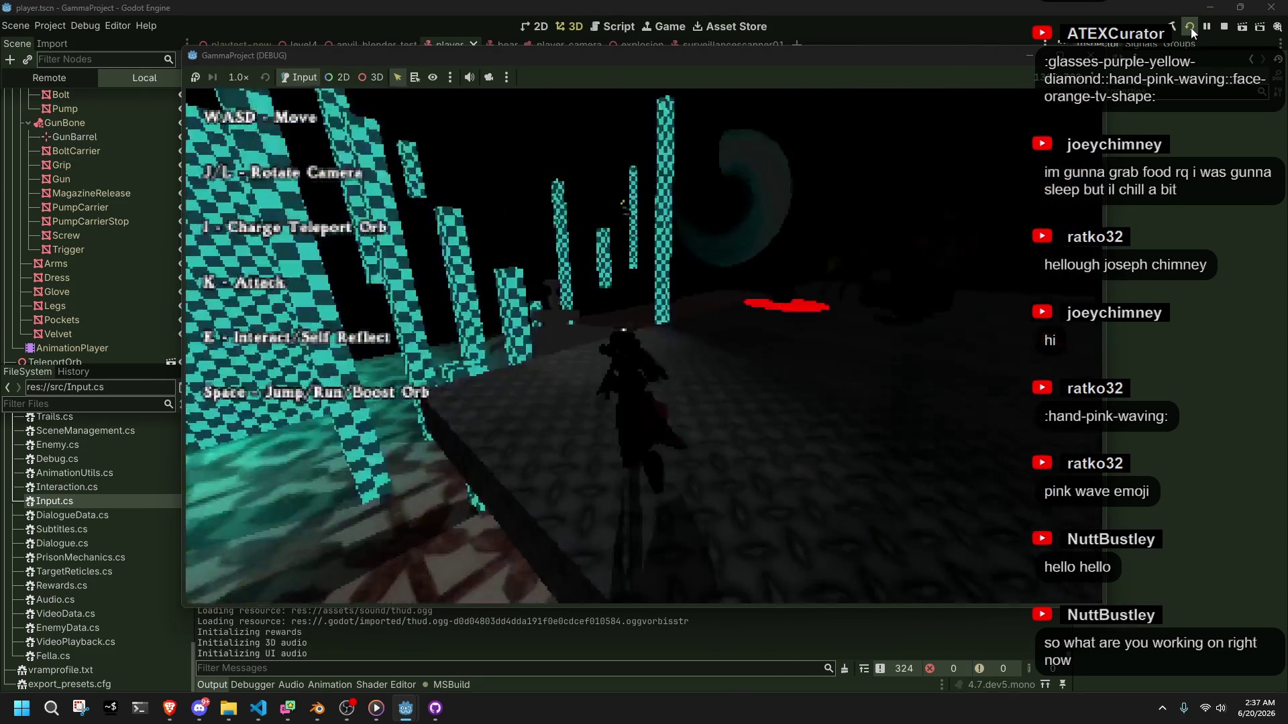
{"action": "key", "text": "j"}
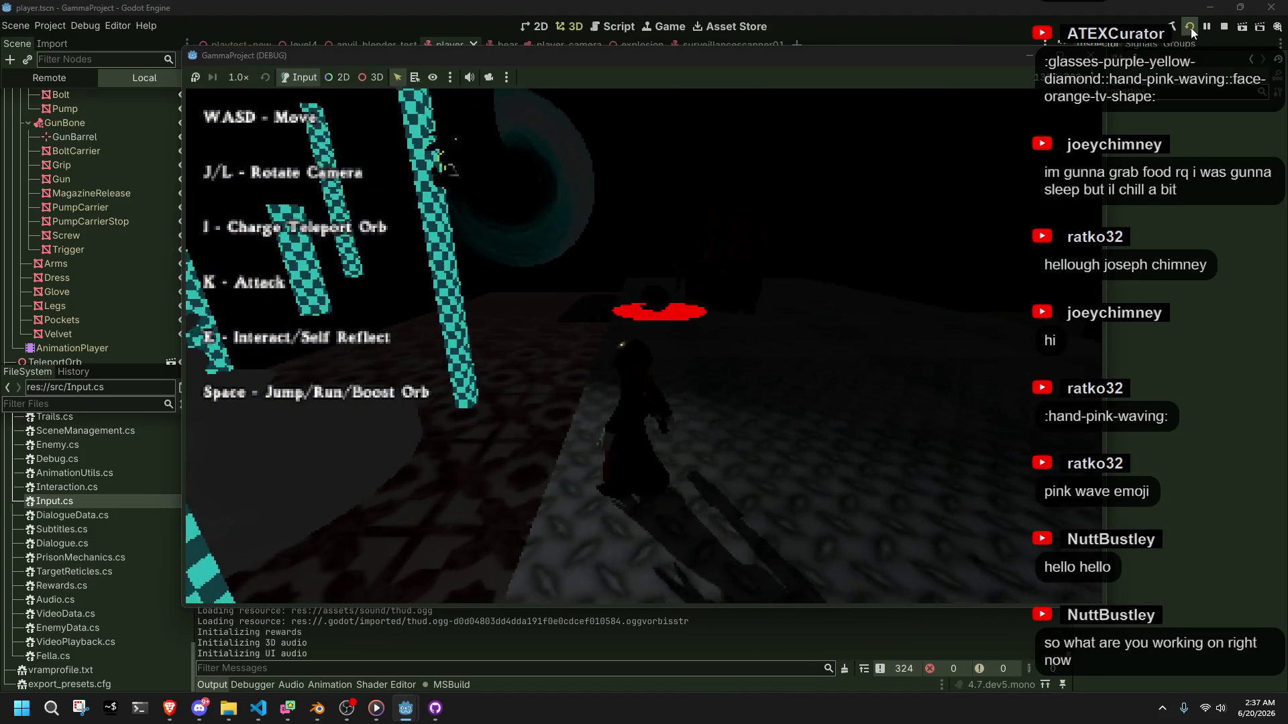
{"action": "key", "text": "j"}
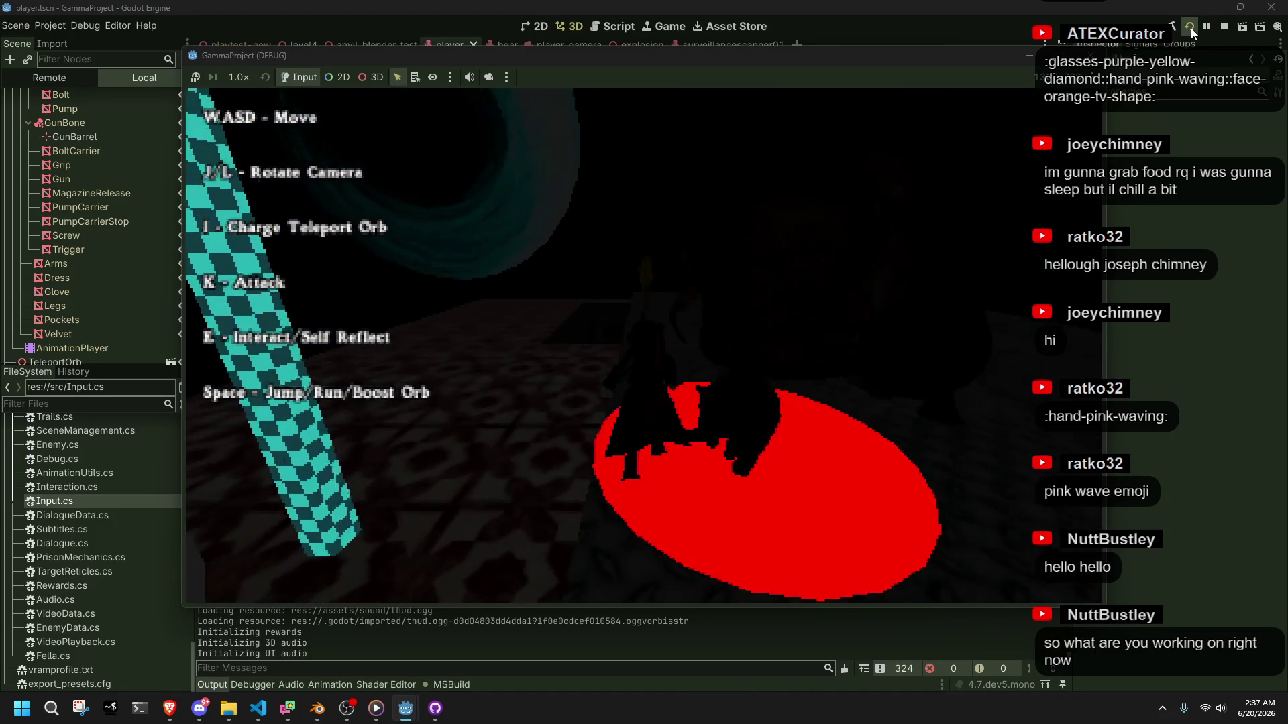
{"action": "key", "text": "j"}
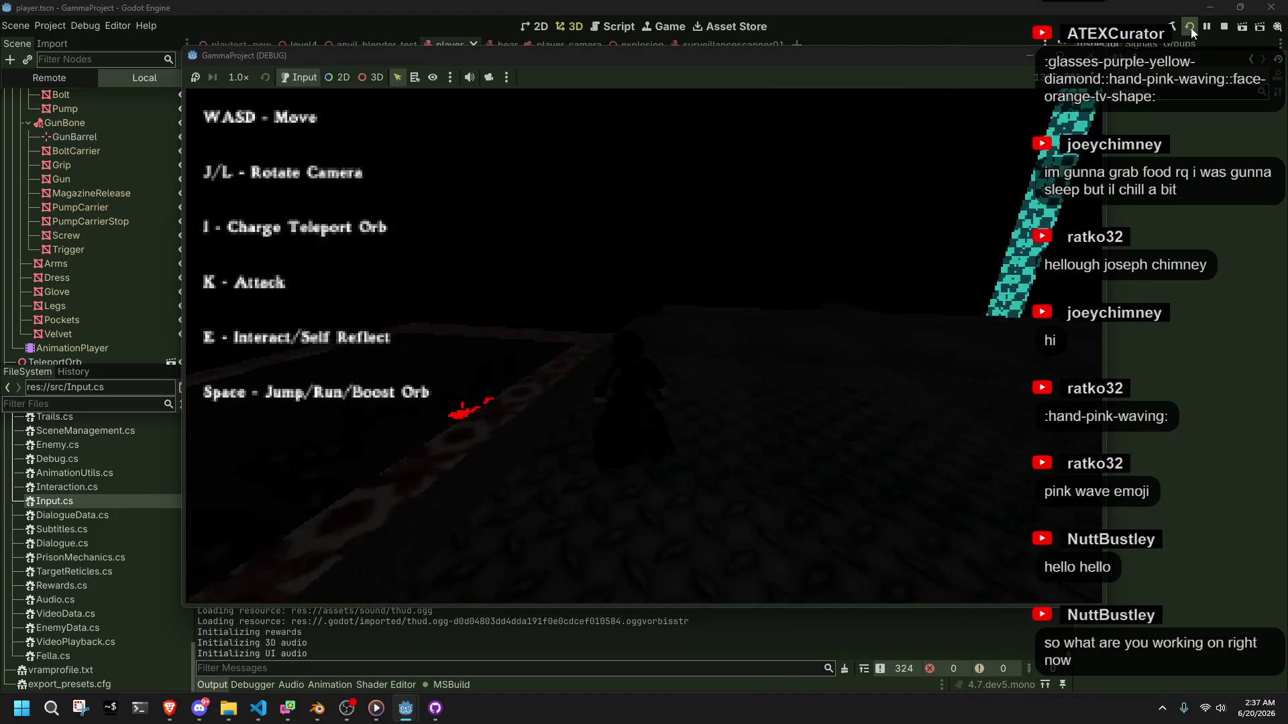
{"action": "key", "text": "j"}
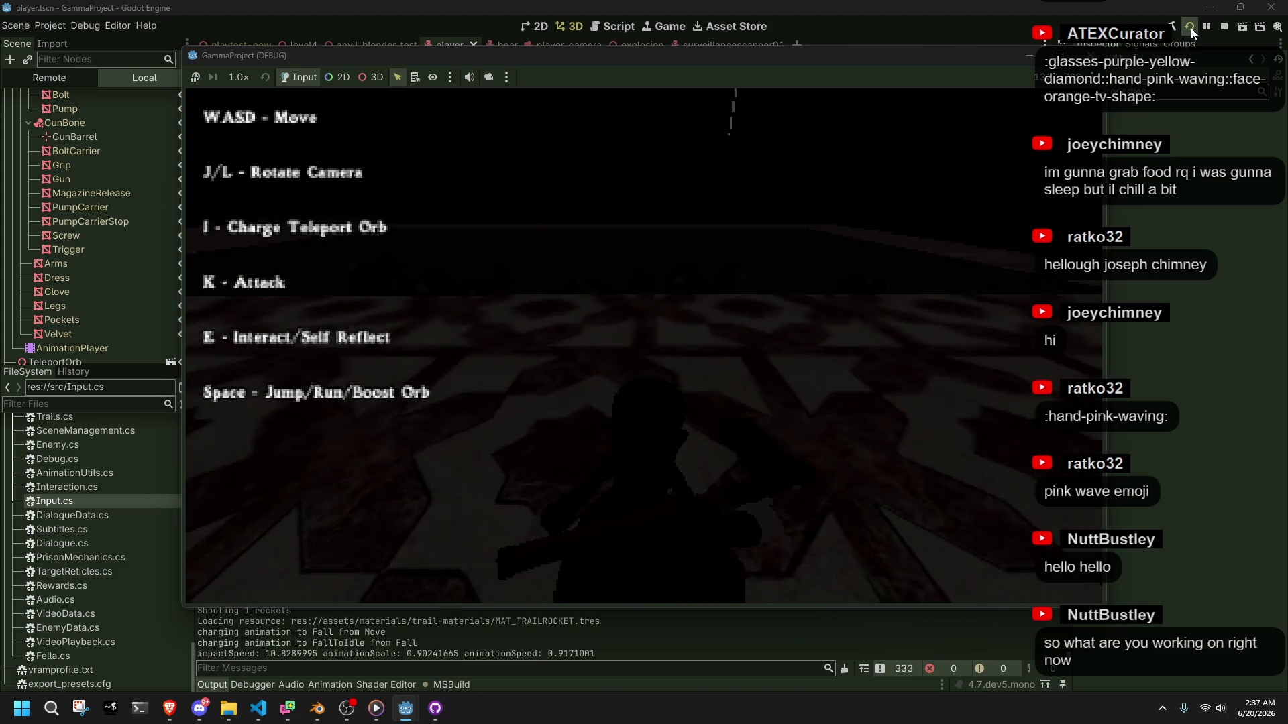
{"action": "key", "text": "w"}
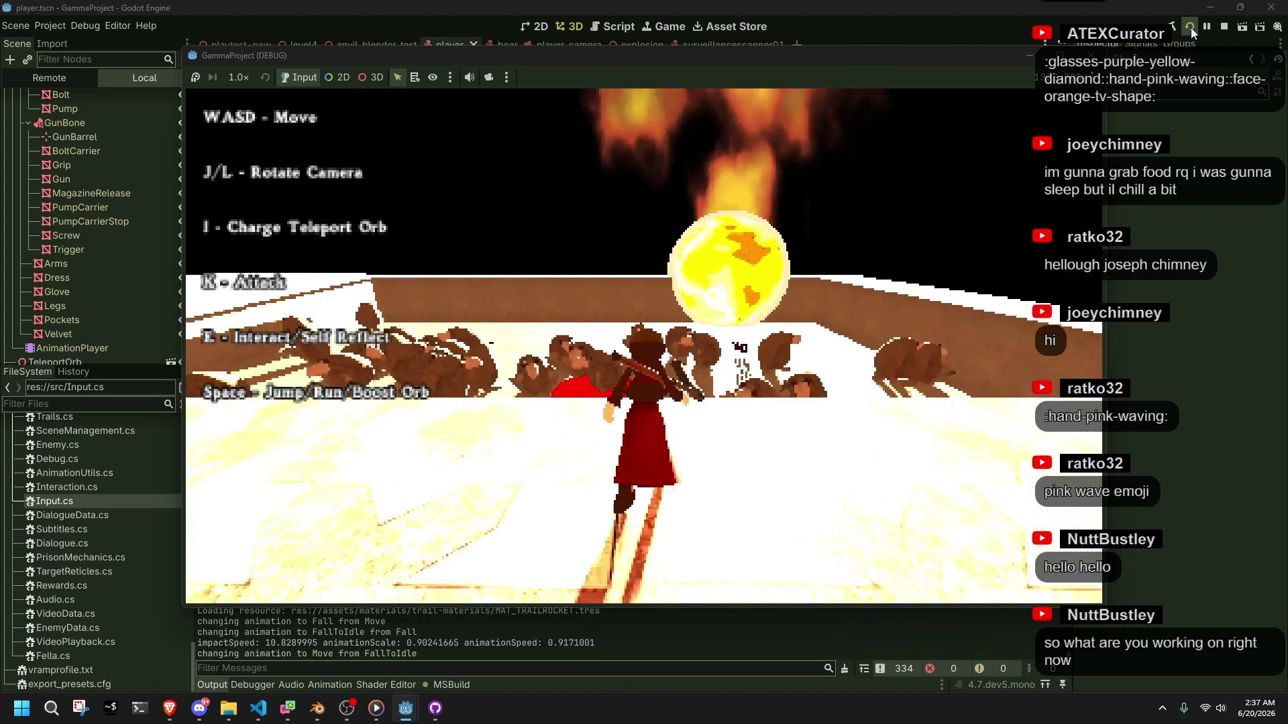
{"action": "key", "text": "k"}
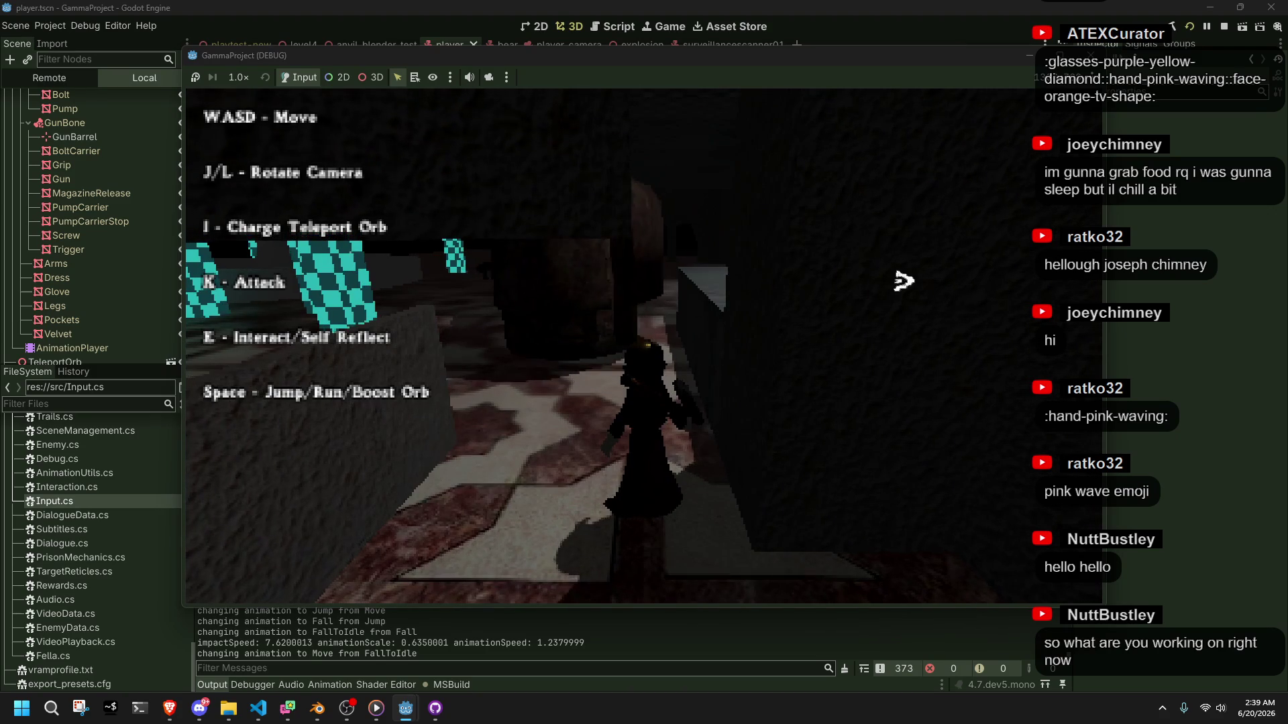
Close the running game window, launch the game again, then switch to Blender
{"action": "left_click", "coordinate": [1088, 60]}
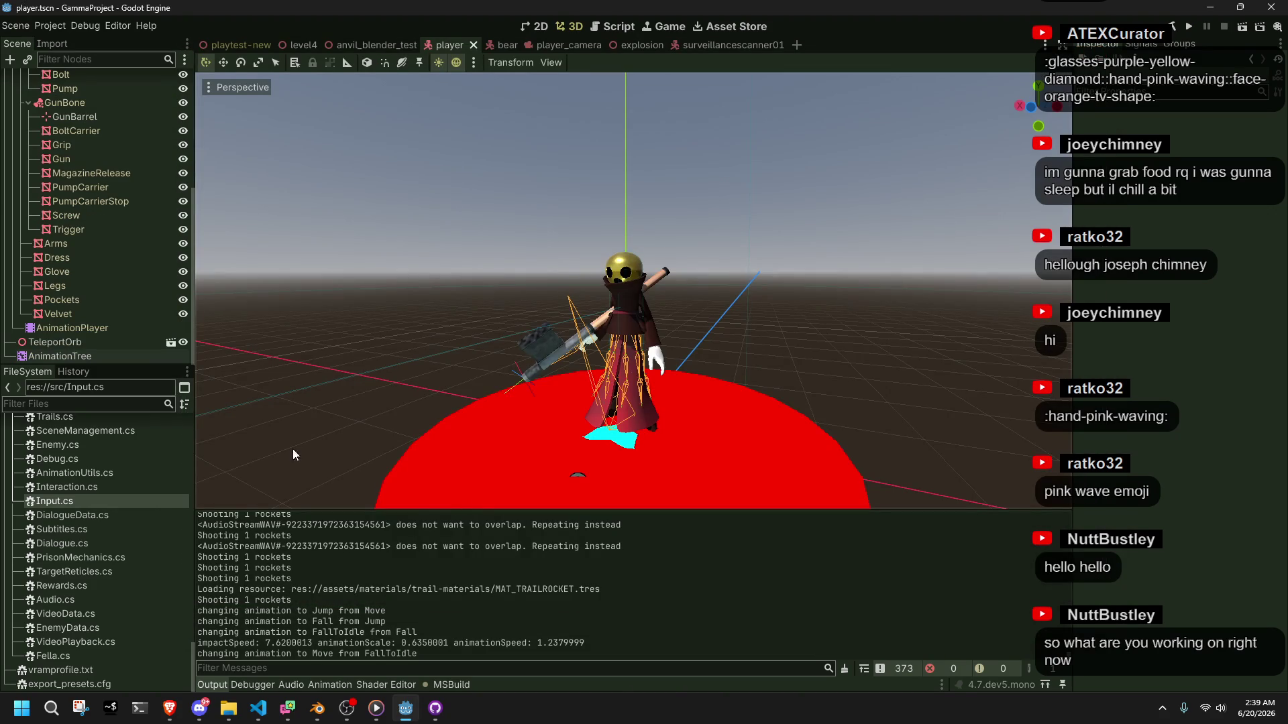
{"action": "left_click", "coordinate": [1190, 32]}
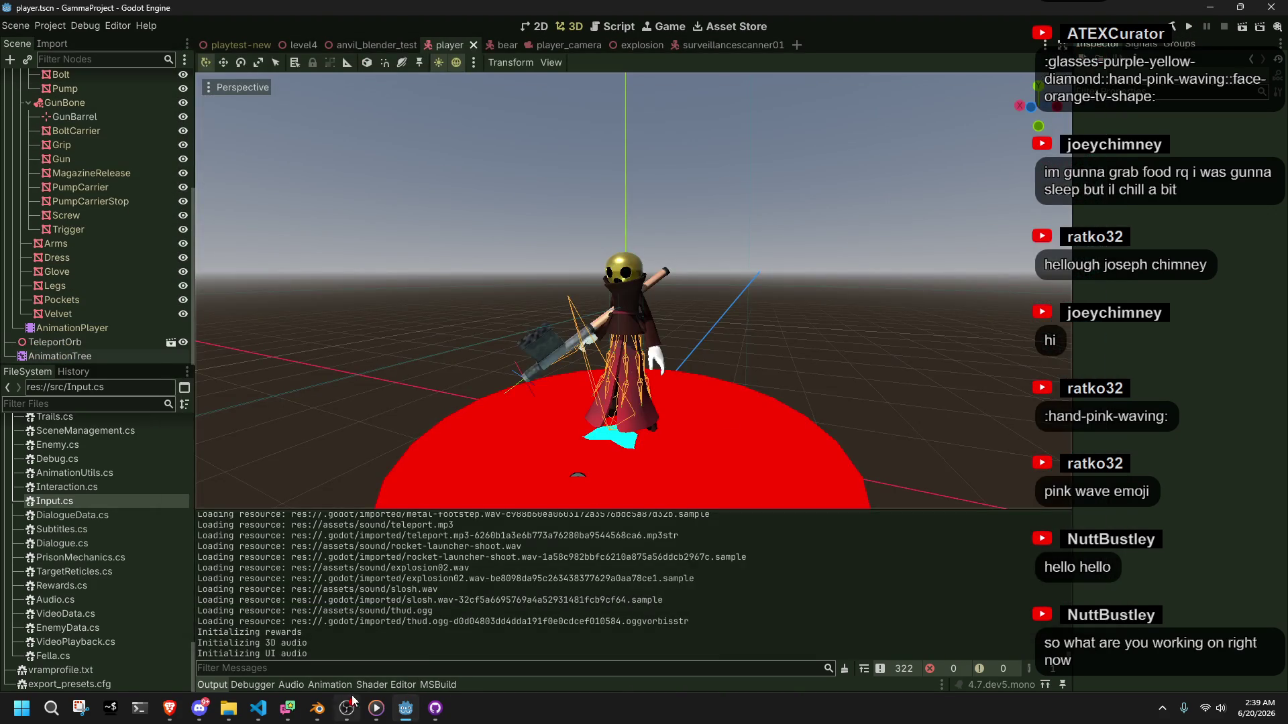
{"action": "left_click", "coordinate": [317, 709]}
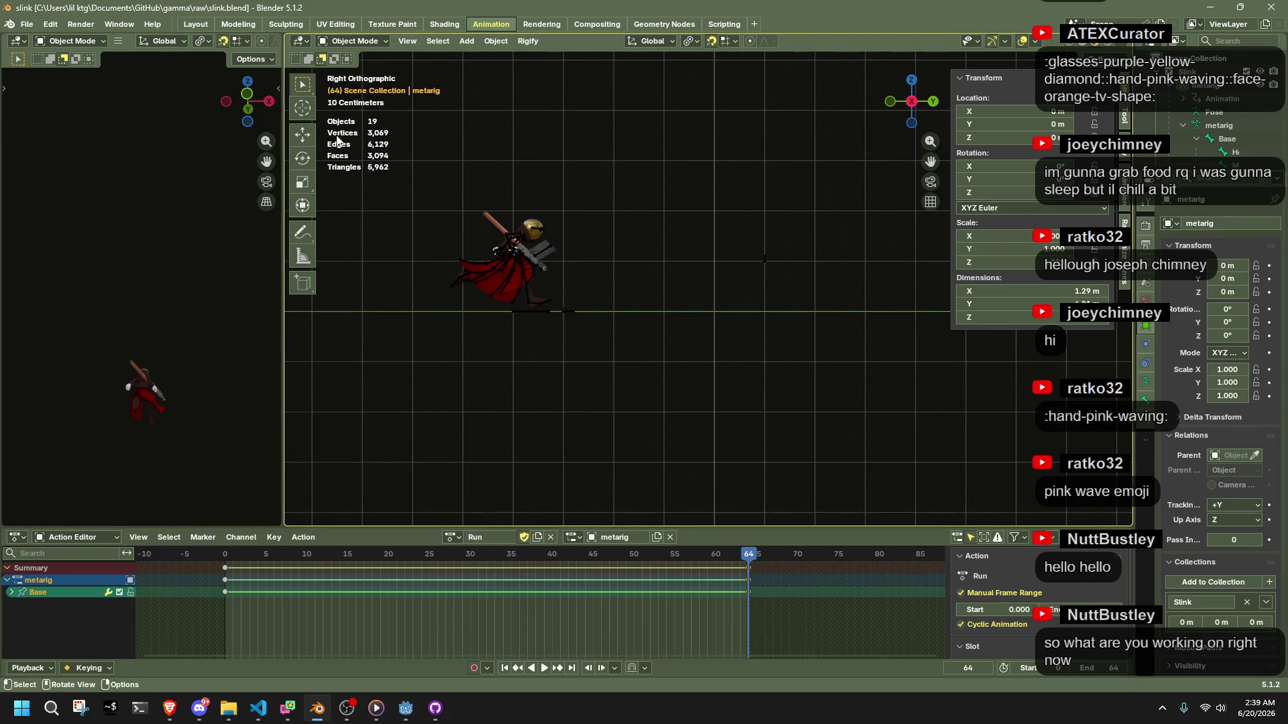
Open playtest-new-new.blend, then level4.blend, from the recent files list
{"action": "left_click", "coordinate": [27, 25]}
{"action": "mouse_move", "coordinate": [67, 67]}
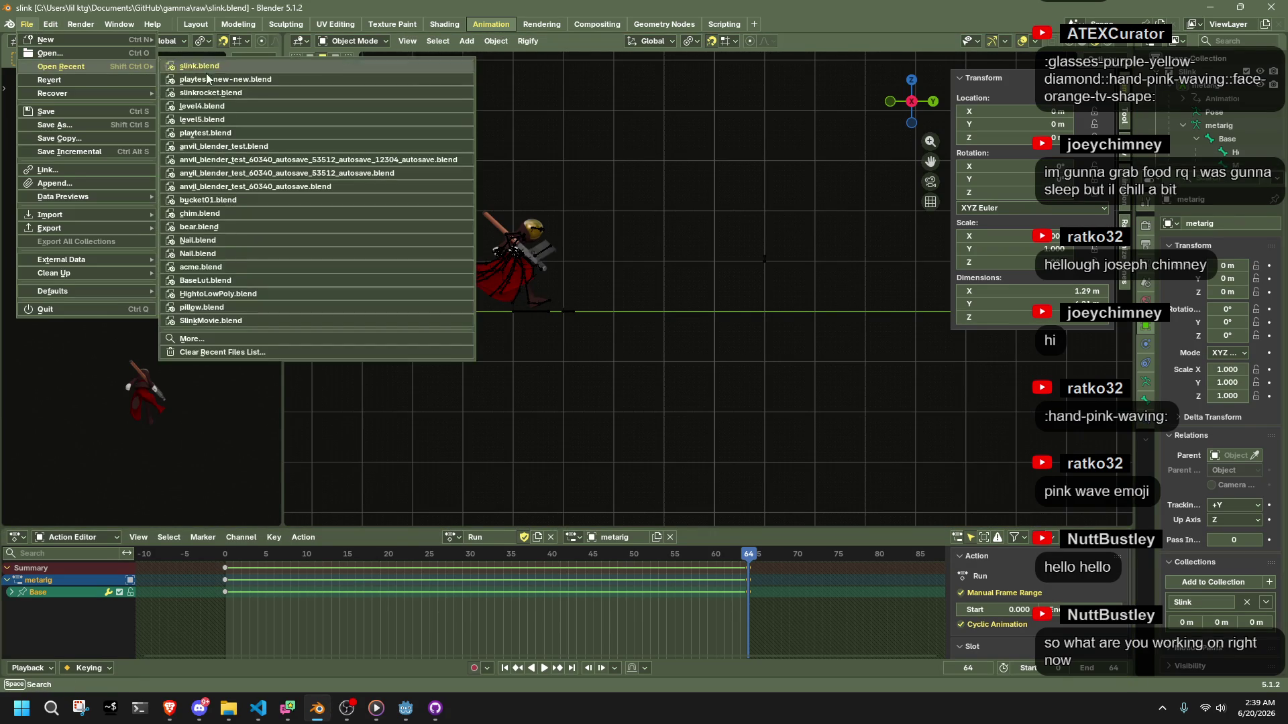
{"action": "left_click", "coordinate": [233, 80]}
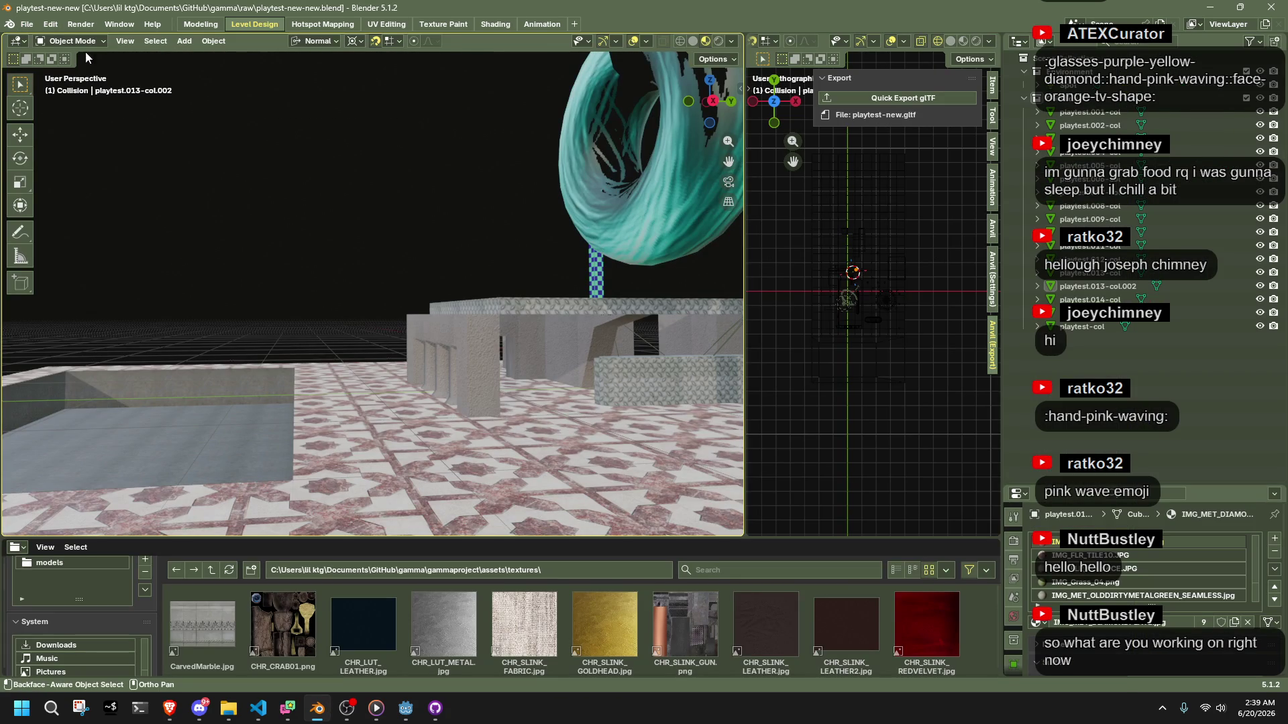
{"action": "left_click", "coordinate": [36, 26]}
{"action": "mouse_move", "coordinate": [79, 70]}
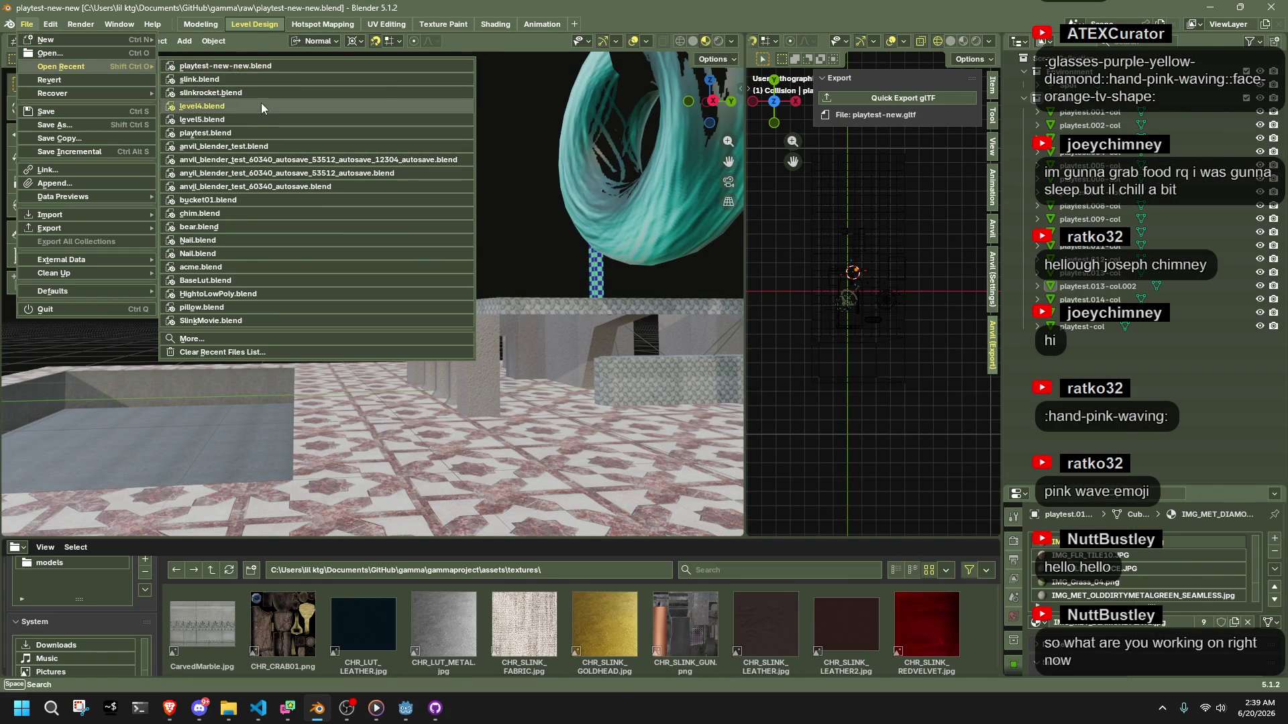
{"action": "left_click", "coordinate": [262, 107]}
Inspect a stone wall object of the room in Edit Mode, then leave it
{"action": "mouse_move", "coordinate": [262, 107]}
{"action": "left_mouse_down"}
{"action": "mouse_move", "coordinate": [585, 296]}
{"action": "mouse_move", "coordinate": [537, 364]}
{"action": "mouse_move", "coordinate": [762, 349]}
{"action": "mouse_move", "coordinate": [455, 363]}
{"action": "left_mouse_up"}
{"action": "scroll", "coordinate": [584, 349], "scroll_direction": "down", "scroll_amount": 8}
{"action": "left_click", "coordinate": [396, 318]}
{"action": "key", "text": "Tab"}
{"action": "scroll", "coordinate": [679, 386], "scroll_direction": "up", "scroll_amount": 6}
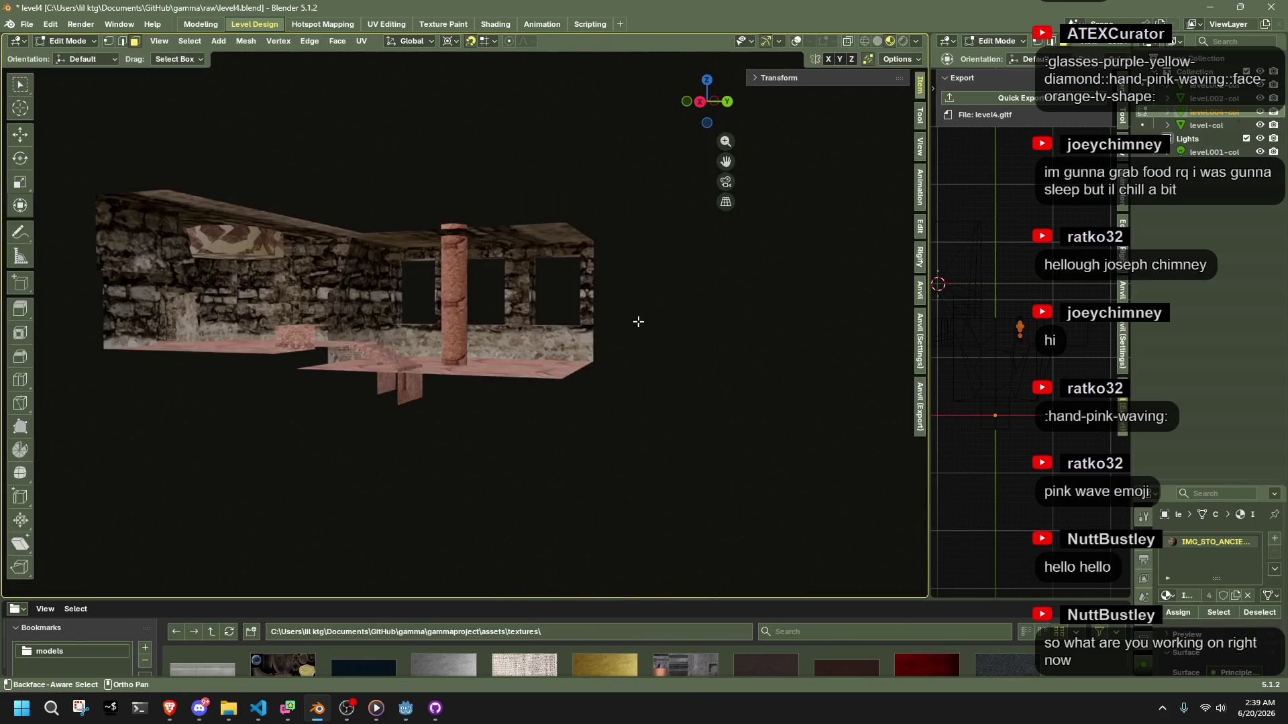
{"action": "scroll", "coordinate": [679, 386], "scroll_direction": "down", "scroll_amount": 5}
{"action": "left_click_drag", "start_coordinate": [644, 419], "coordinate": [575, 448]}
{"action": "key", "text": "Tab"}
Edit the level.002-col collision mesh, select all its vertices, and switch to side orthographic view
{"action": "left_click", "coordinate": [500, 396]}
{"action": "key", "text": "Tab"}
{"action": "scroll", "coordinate": [653, 440], "scroll_direction": "up", "scroll_amount": 5}
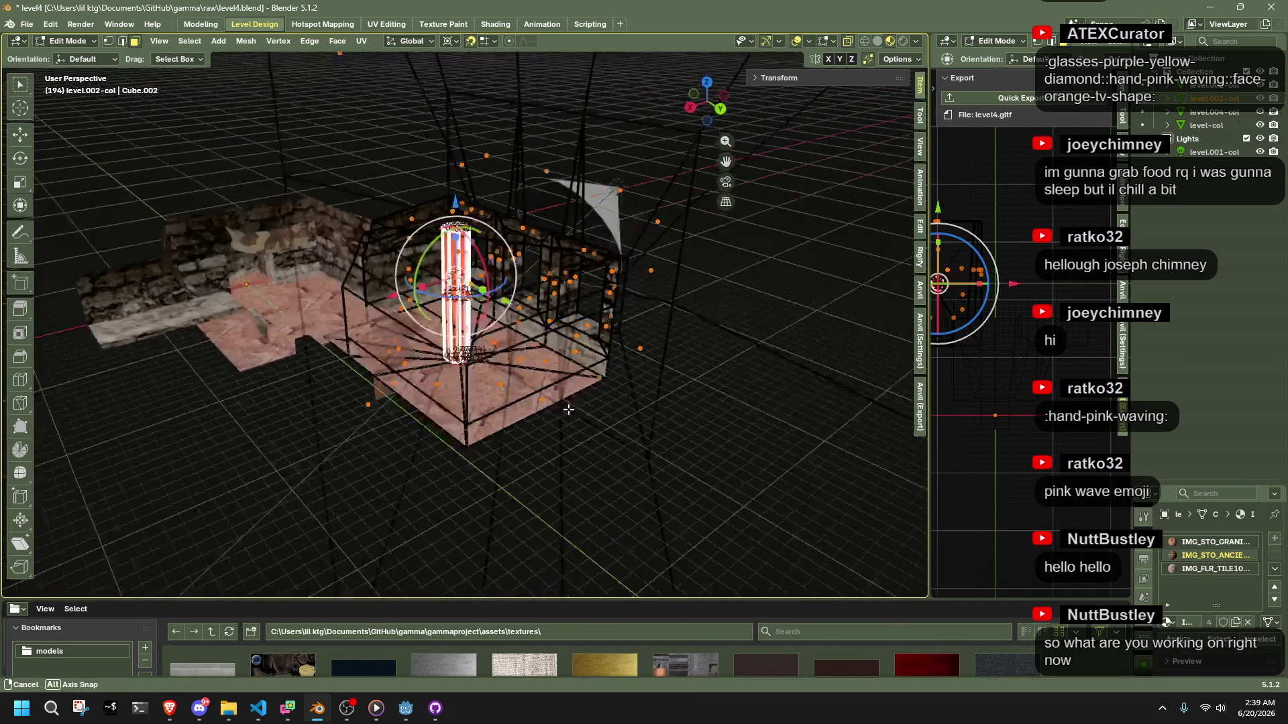
{"action": "scroll", "coordinate": [653, 441], "scroll_direction": "down", "scroll_amount": 4}
{"action": "mouse_move", "coordinate": [652, 441]}
{"action": "left_mouse_down"}
{"action": "mouse_move", "coordinate": [595, 464]}
{"action": "mouse_move", "coordinate": [581, 426]}
{"action": "mouse_move", "coordinate": [629, 402]}
{"action": "mouse_move", "coordinate": [647, 366]}
{"action": "mouse_move", "coordinate": [613, 282]}
{"action": "mouse_move", "coordinate": [756, 463]}
{"action": "mouse_move", "coordinate": [659, 453]}
{"action": "left_mouse_up"}
{"action": "key", "text": "a"}
{"action": "key", "text": "grave"}
{"action": "scroll", "coordinate": [624, 493], "scroll_direction": "up", "scroll_amount": 4}
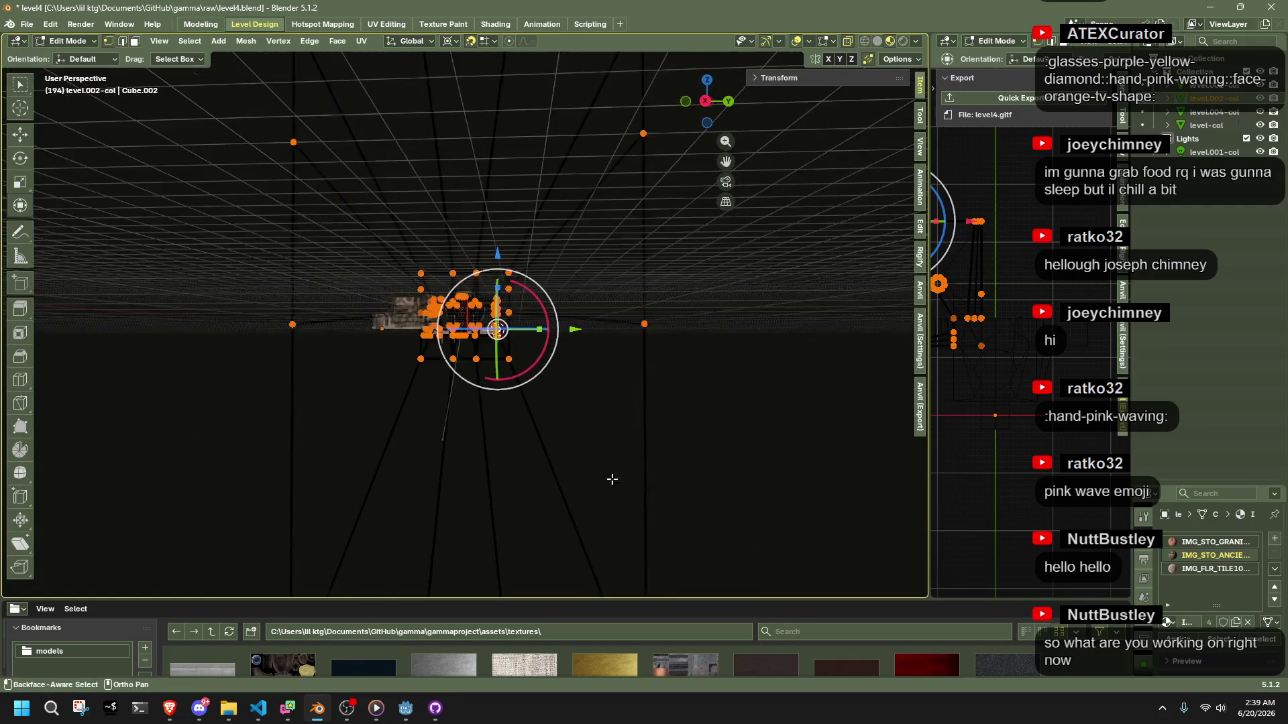
{"action": "left_click", "coordinate": [706, 100]}
Box-select the large end face, scale it to 0 along Y, and return to Object Mode
{"action": "mouse_move", "coordinate": [624, 541]}
{"action": "left_mouse_down"}
{"action": "mouse_move", "coordinate": [555, 230]}
{"action": "mouse_move", "coordinate": [537, 223]}
{"action": "left_mouse_up"}
{"action": "scroll", "coordinate": [537, 223], "scroll_direction": "up", "scroll_amount": 3}
{"action": "key", "text": "alt+z"}
{"action": "mouse_move", "coordinate": [724, 523]}
{"action": "left_mouse_down"}
{"action": "mouse_move", "coordinate": [658, 280]}
{"action": "mouse_move", "coordinate": [589, 232]}
{"action": "mouse_move", "coordinate": [586, 138]}
{"action": "left_mouse_up"}
{"action": "key", "text": "s"}
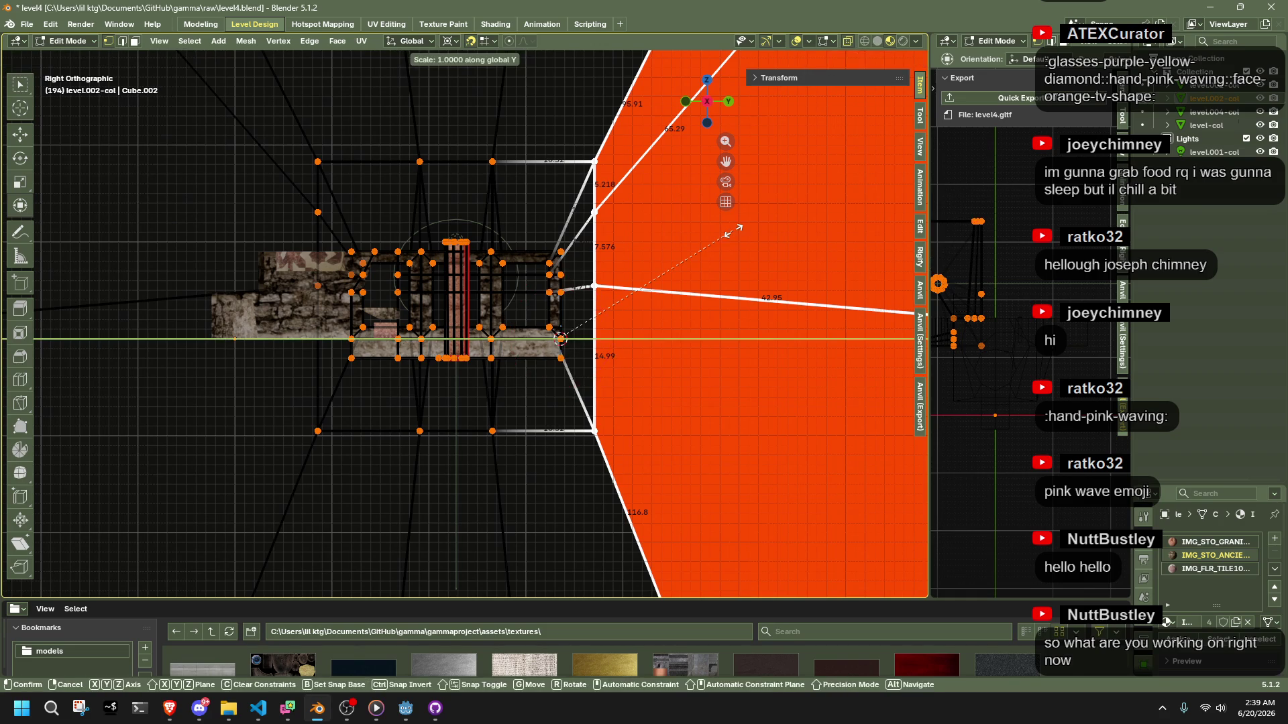
{"action": "key", "text": "y"}
{"action": "key", "text": "0"}
{"action": "key", "text": "Return"}
{"action": "scroll", "coordinate": [680, 343], "scroll_direction": "up", "scroll_amount": 2}
{"action": "key", "text": "Tab"}
{"action": "scroll", "coordinate": [680, 344], "scroll_direction": "down", "scroll_amount": 5}
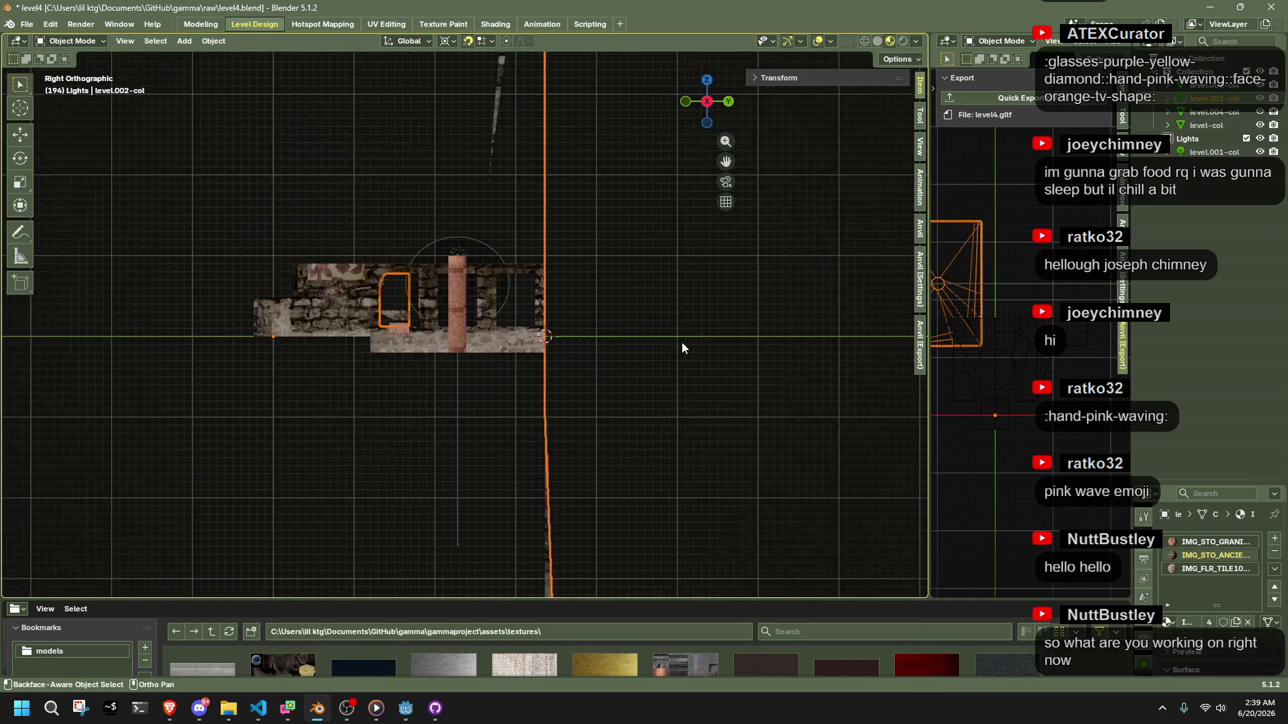
{"action": "scroll", "coordinate": [680, 343], "scroll_direction": "down", "scroll_amount": 2}
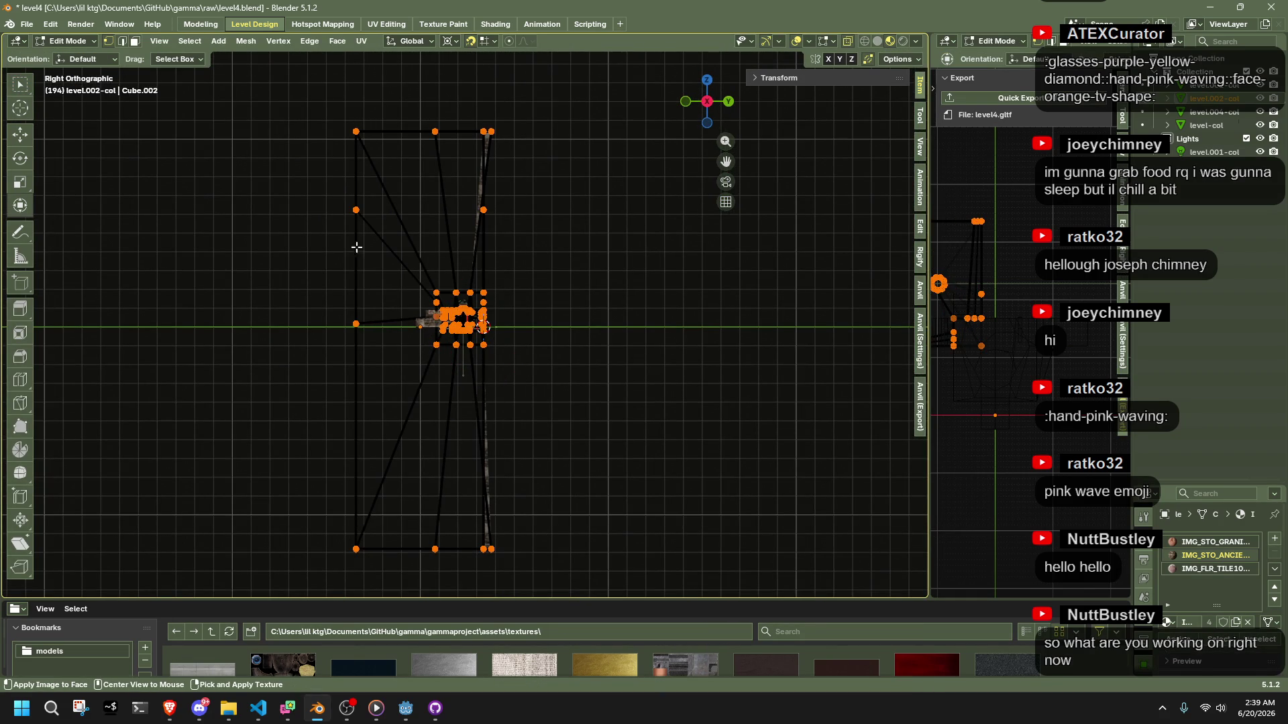
Box-select the vertices at the wall's left end
{"action": "left_click_drag", "start_coordinate": [319, 99], "coordinate": [431, 499]}
{"action": "scroll", "coordinate": [379, 363], "scroll_direction": "up", "scroll_amount": 7}
{"action": "scroll", "coordinate": [378, 363], "scroll_direction": "up", "scroll_amount": 4}
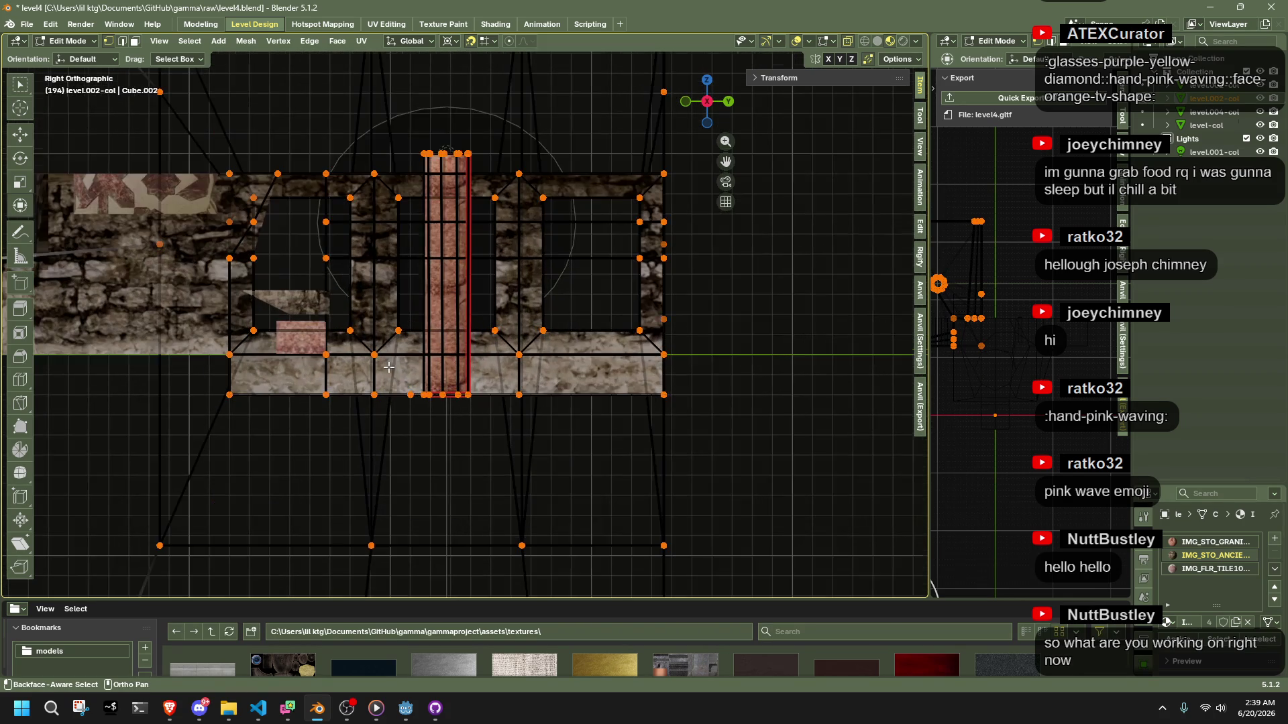
{"action": "scroll", "coordinate": [467, 366], "scroll_direction": "up", "scroll_amount": 1}
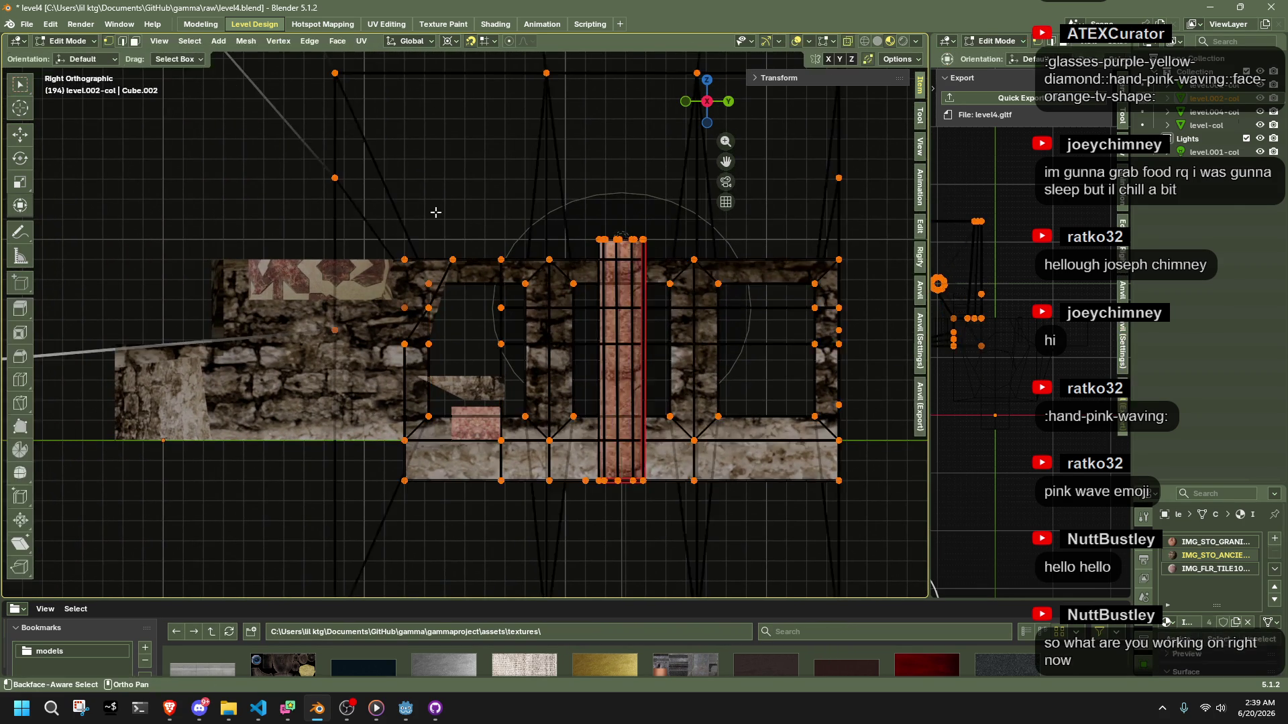
{"action": "scroll", "coordinate": [436, 212], "scroll_direction": "down", "scroll_amount": 1}
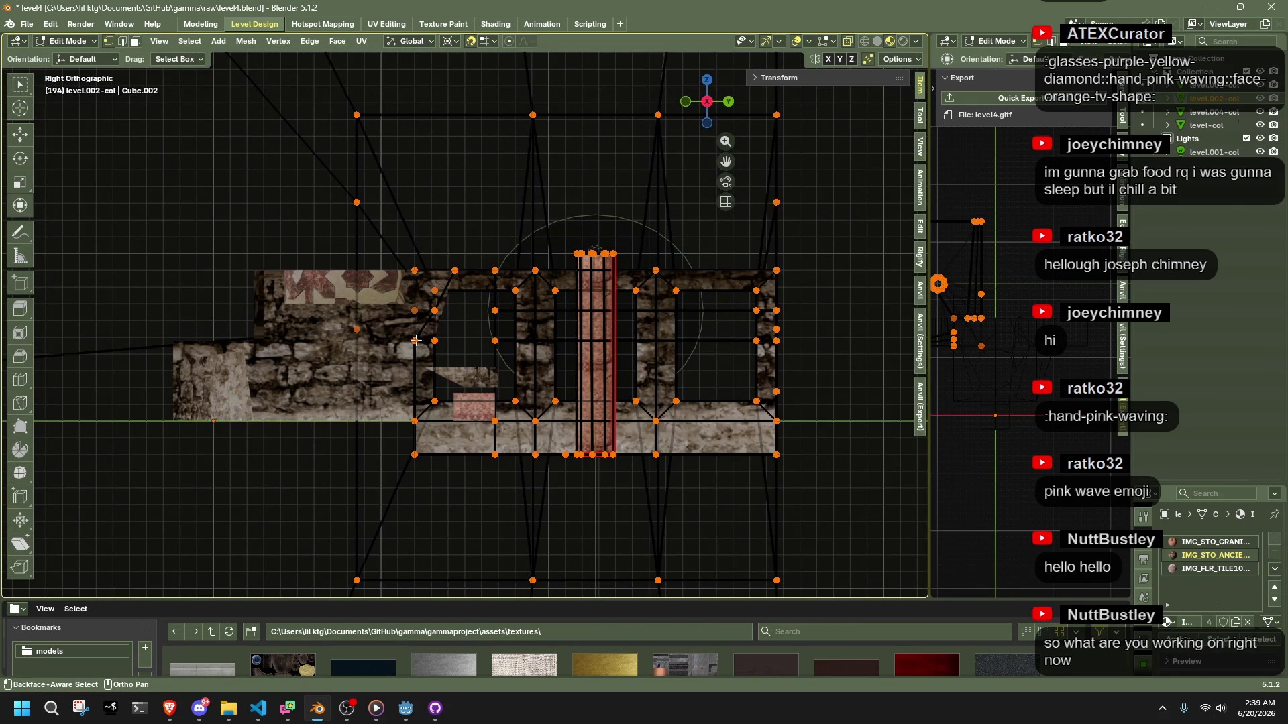
{"action": "scroll", "coordinate": [413, 342], "scroll_direction": "down", "scroll_amount": 5}
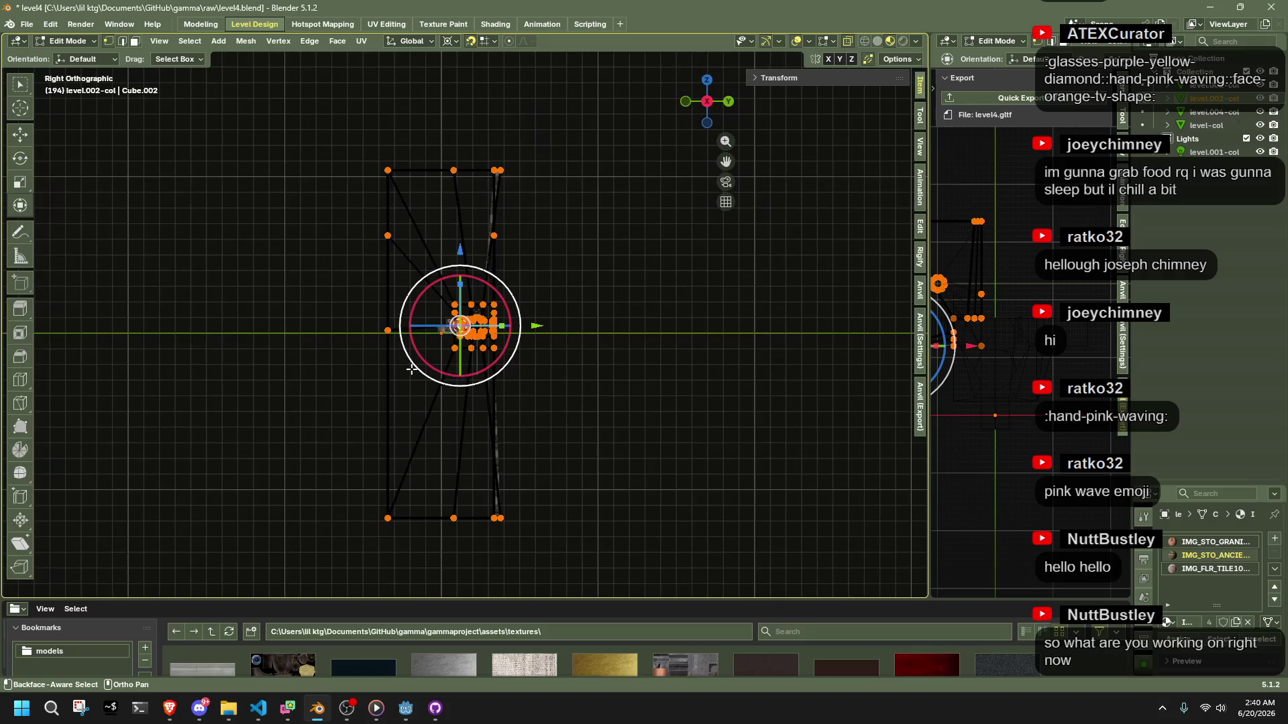
{"action": "mouse_move", "coordinate": [308, 117]}
{"action": "left_mouse_down"}
{"action": "mouse_move", "coordinate": [401, 505]}
{"action": "mouse_move", "coordinate": [457, 582]}
{"action": "left_mouse_up"}
{"action": "scroll", "coordinate": [450, 379], "scroll_direction": "up", "scroll_amount": 5}
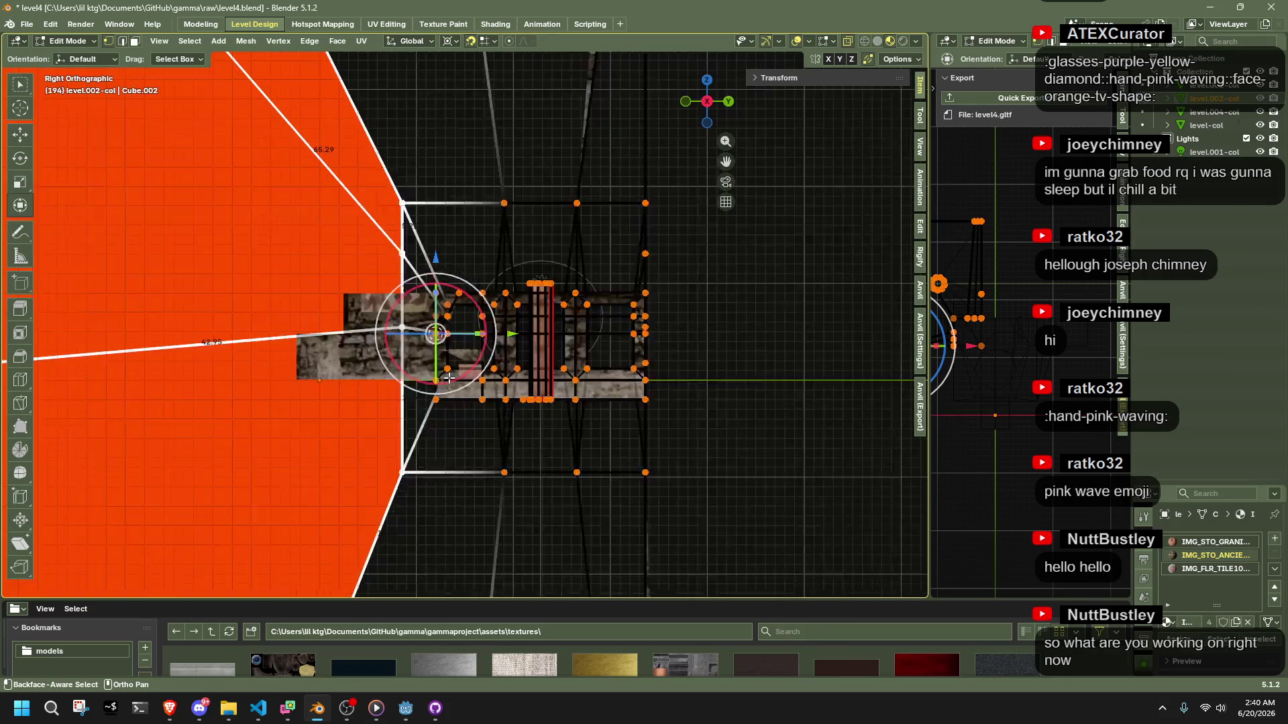
Scale the selected vertices to 0 along Y, then exit to Object Mode
{"action": "type", "text": "s"}
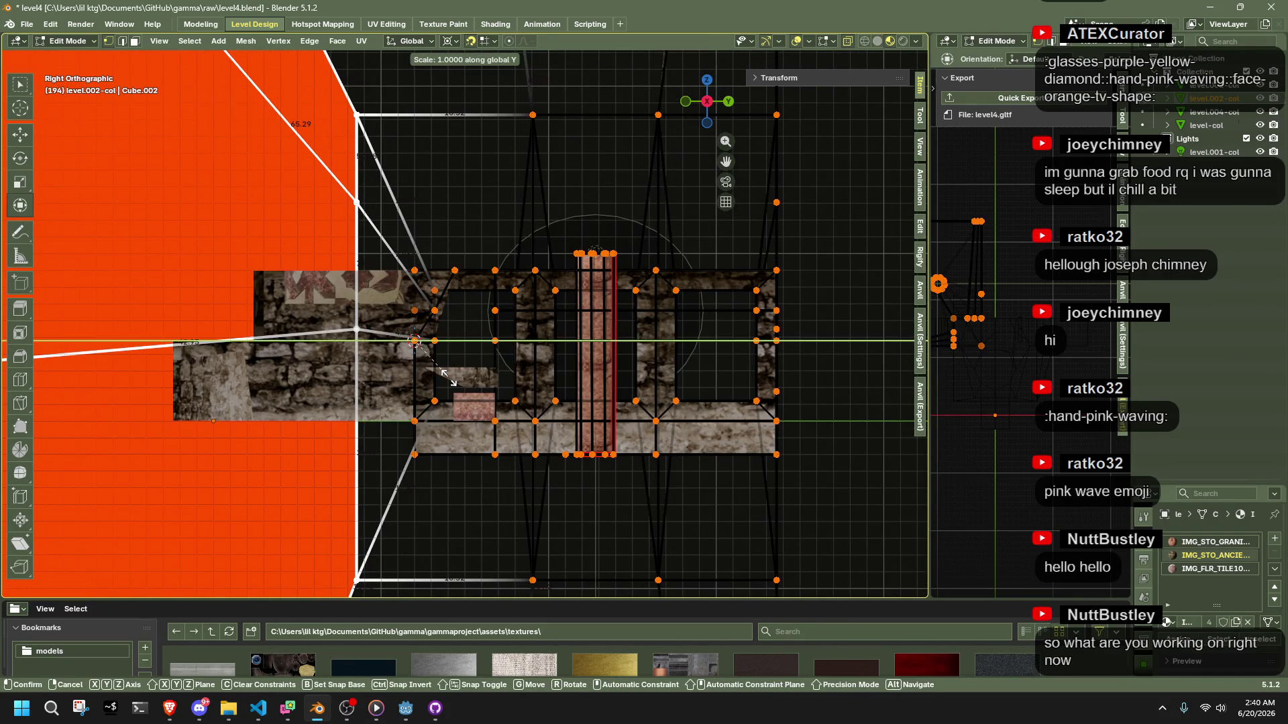
{"action": "type", "text": "0"}
{"action": "key", "text": "Return"}
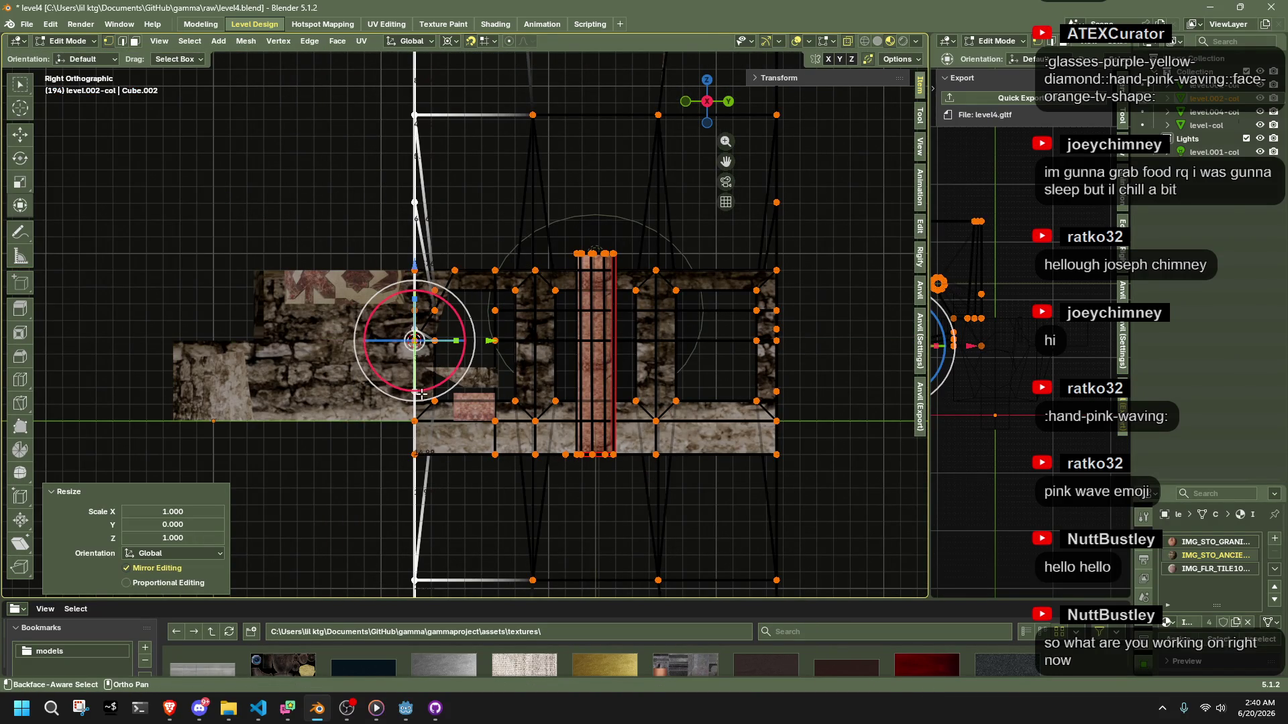
{"action": "key", "text": "g"}
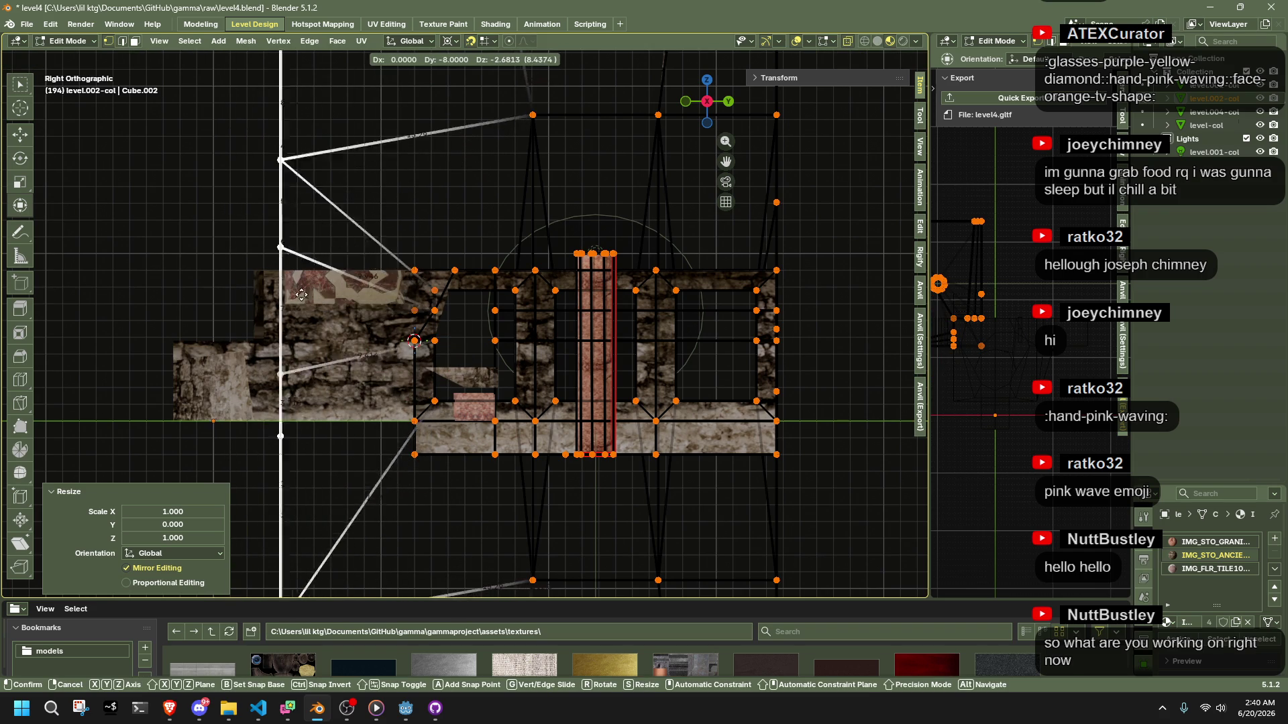
{"action": "left_click", "coordinate": [414, 340]}
{"action": "key", "text": "ctrl+z"}
{"action": "key", "text": "ctrl+z"}
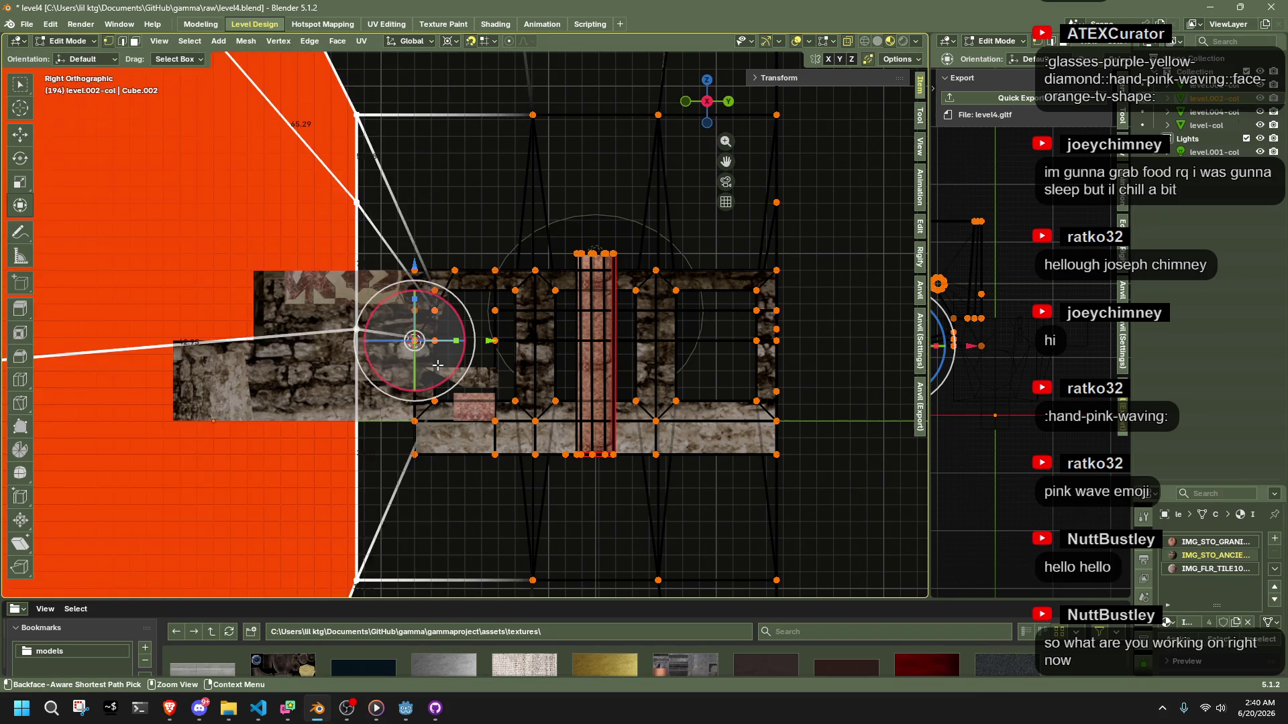
{"action": "key", "text": "ctrl+shift+z"}
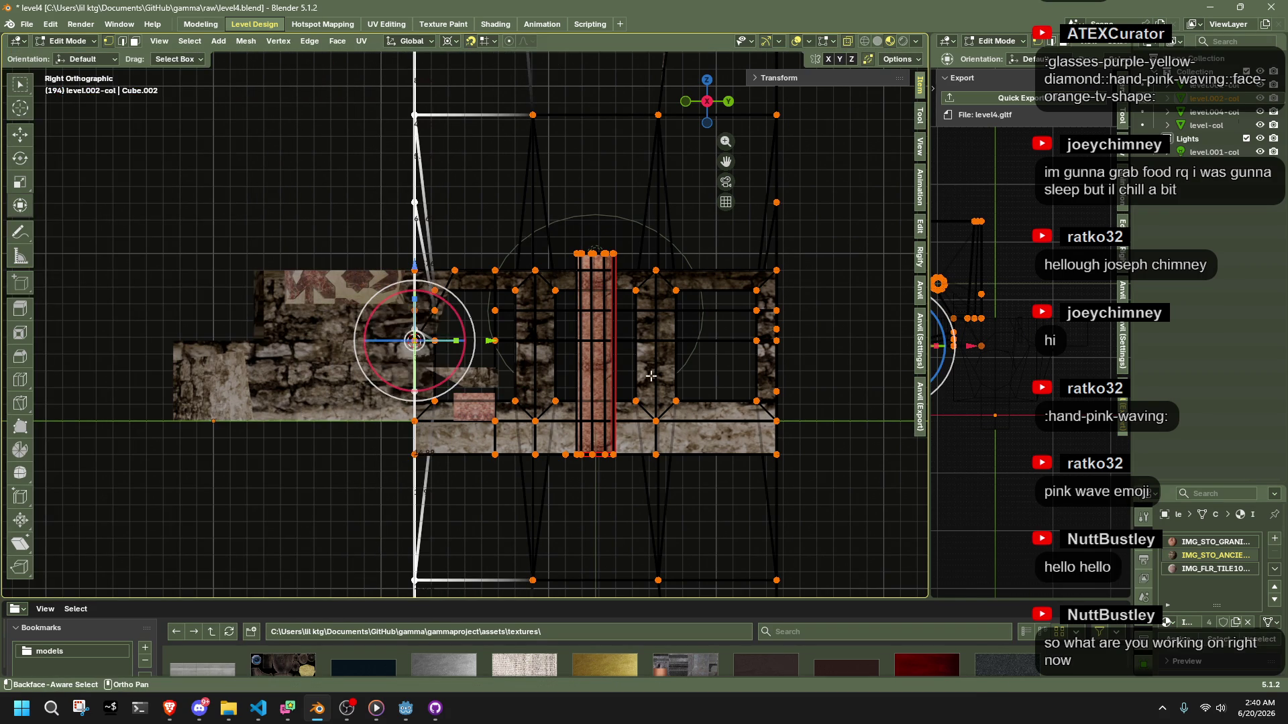
{"action": "key", "text": "Tab"}
{"action": "scroll", "coordinate": [839, 377], "scroll_direction": "down", "scroll_amount": 5}
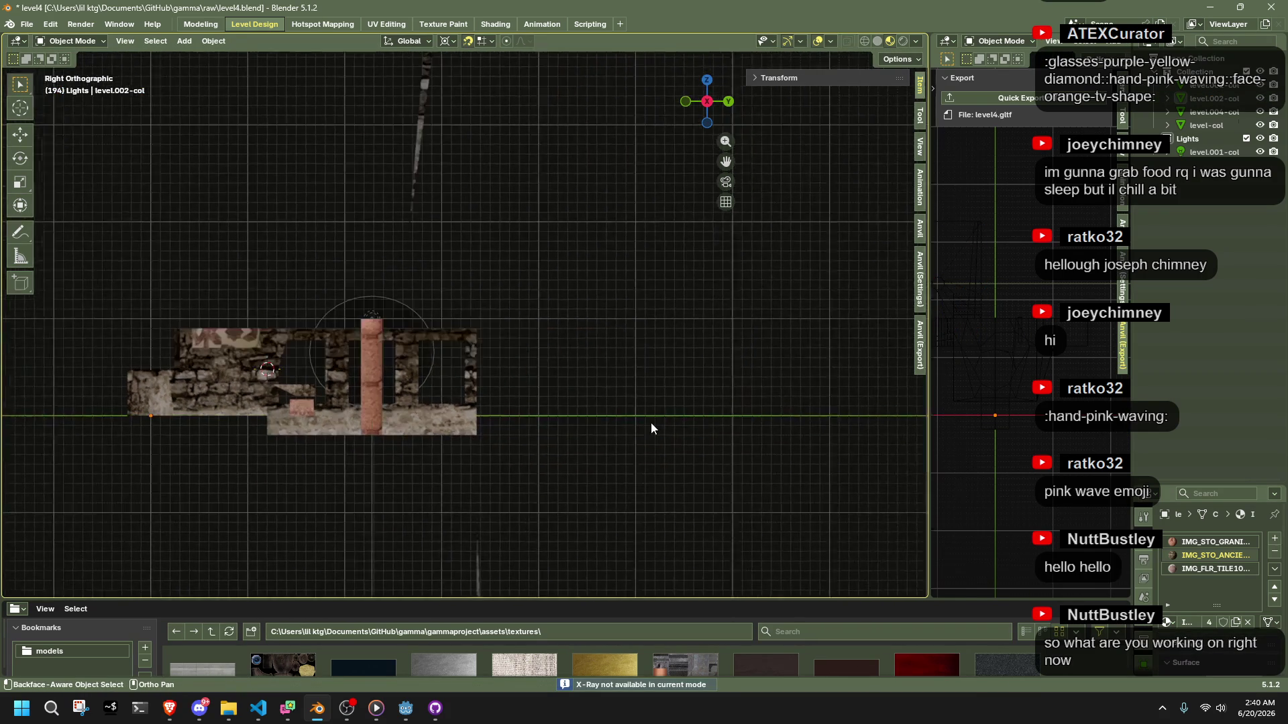
Back in Edit Mode, move the selected tapered-wall vertices along the Y axis
{"action": "scroll", "coordinate": [725, 416], "scroll_direction": "up", "scroll_amount": 1}
{"action": "scroll", "coordinate": [463, 259], "scroll_direction": "down", "scroll_amount": 4}
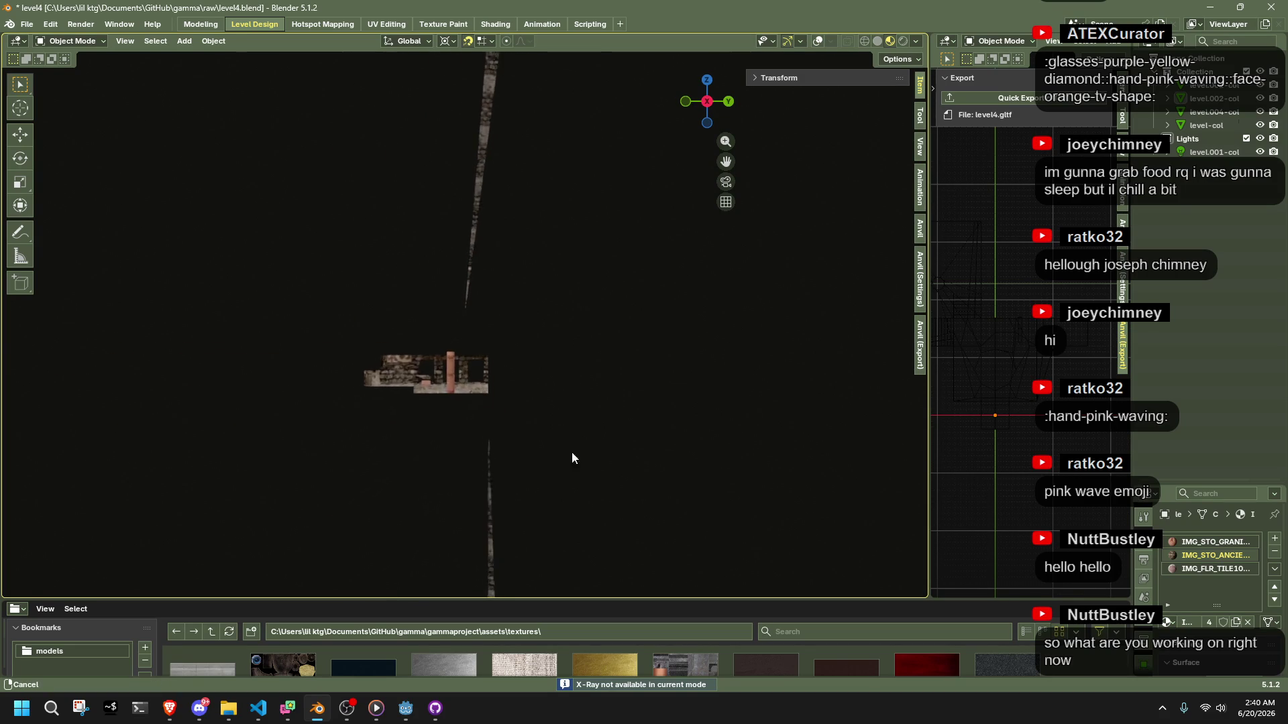
{"action": "key", "text": "Tab"}
{"action": "scroll", "coordinate": [481, 160], "scroll_direction": "up", "scroll_amount": 3}
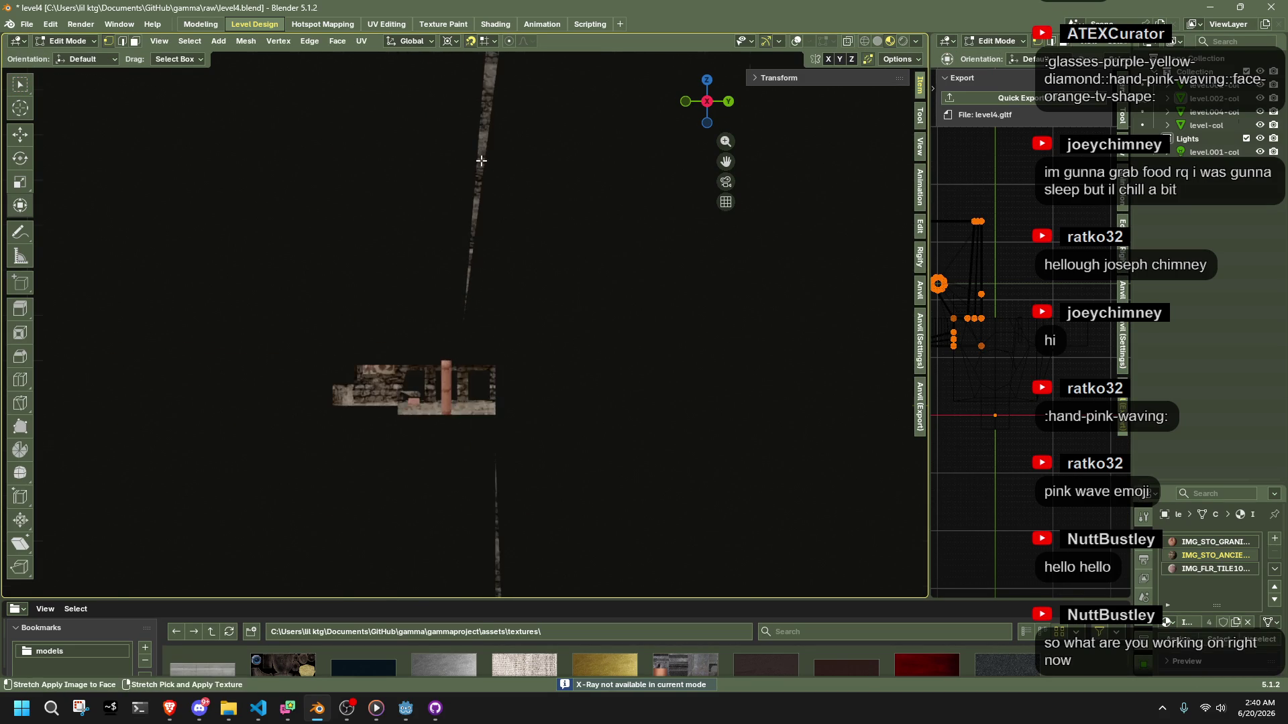
{"action": "key", "text": "KP_5"}
{"action": "mouse_move", "coordinate": [481, 161]}
{"action": "left_mouse_down"}
{"action": "mouse_move", "coordinate": [549, 275]}
{"action": "mouse_move", "coordinate": [758, 321]}
{"action": "left_mouse_up"}
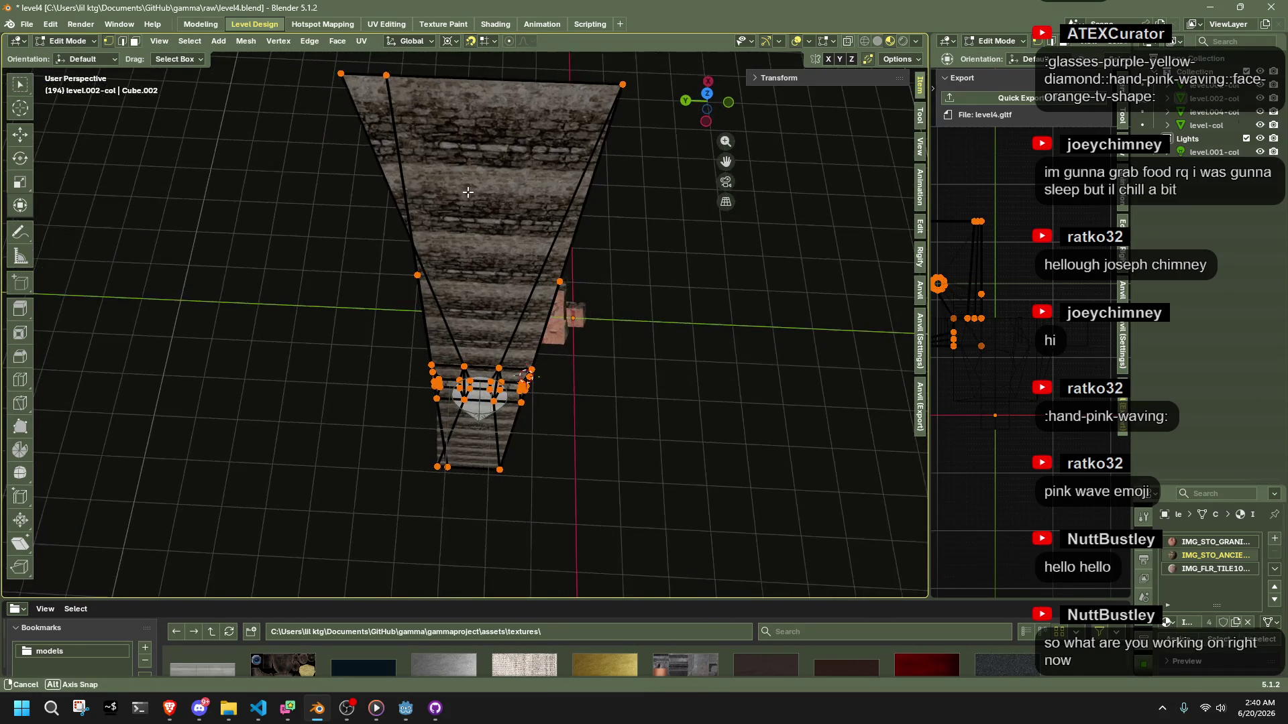
{"action": "left_click_drag", "start_coordinate": [454, 191], "coordinate": [373, 102]}
{"action": "scroll", "coordinate": [459, 375], "scroll_direction": "down", "scroll_amount": 3}
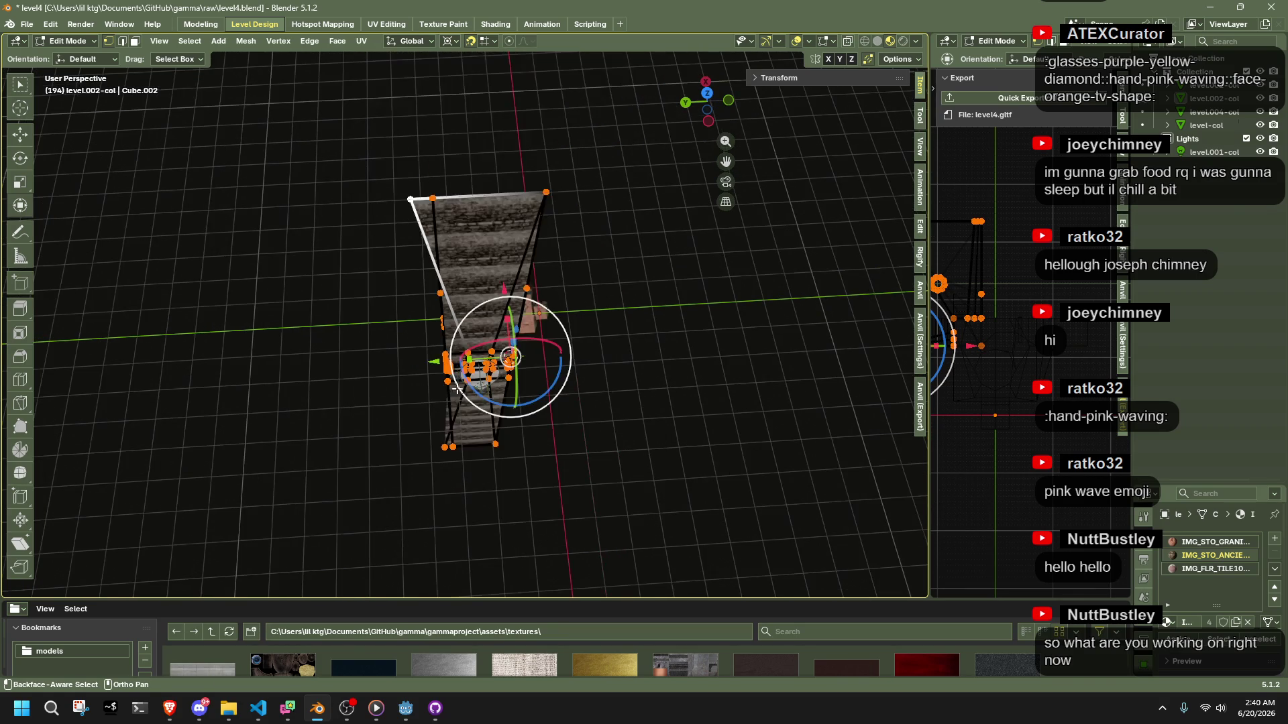
{"action": "key", "text": "x"}
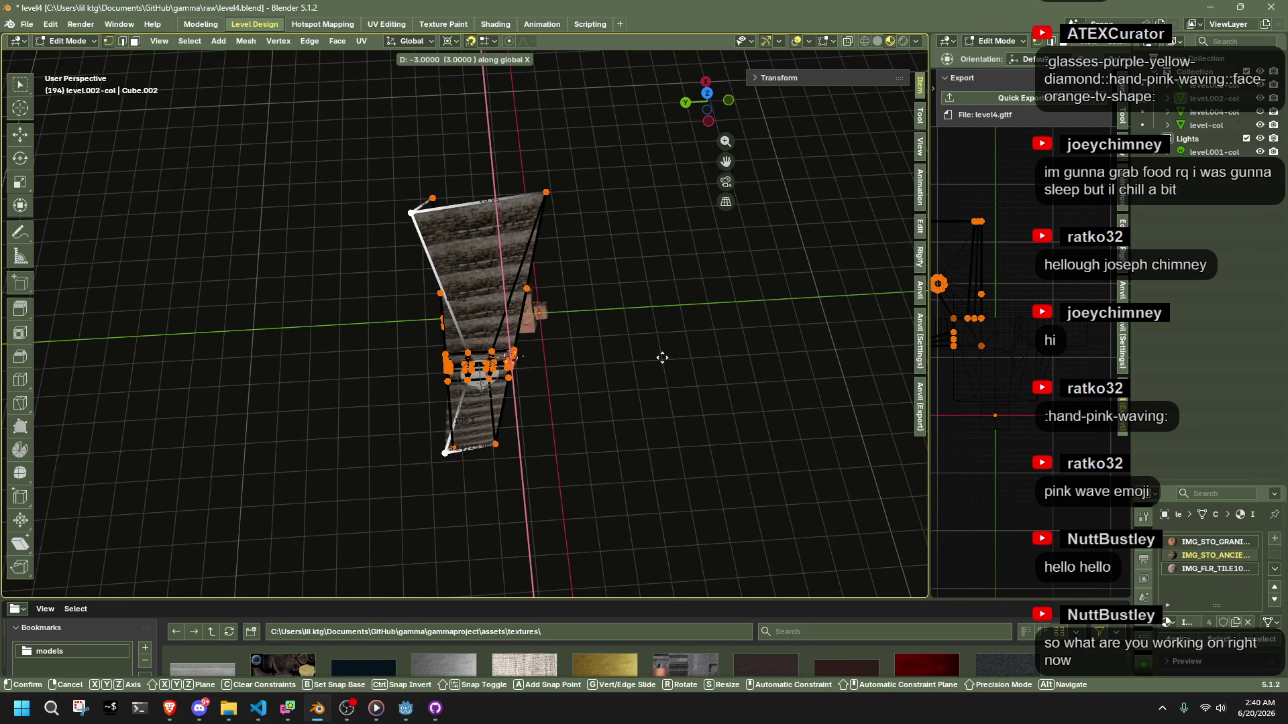
{"action": "key", "text": "y"}
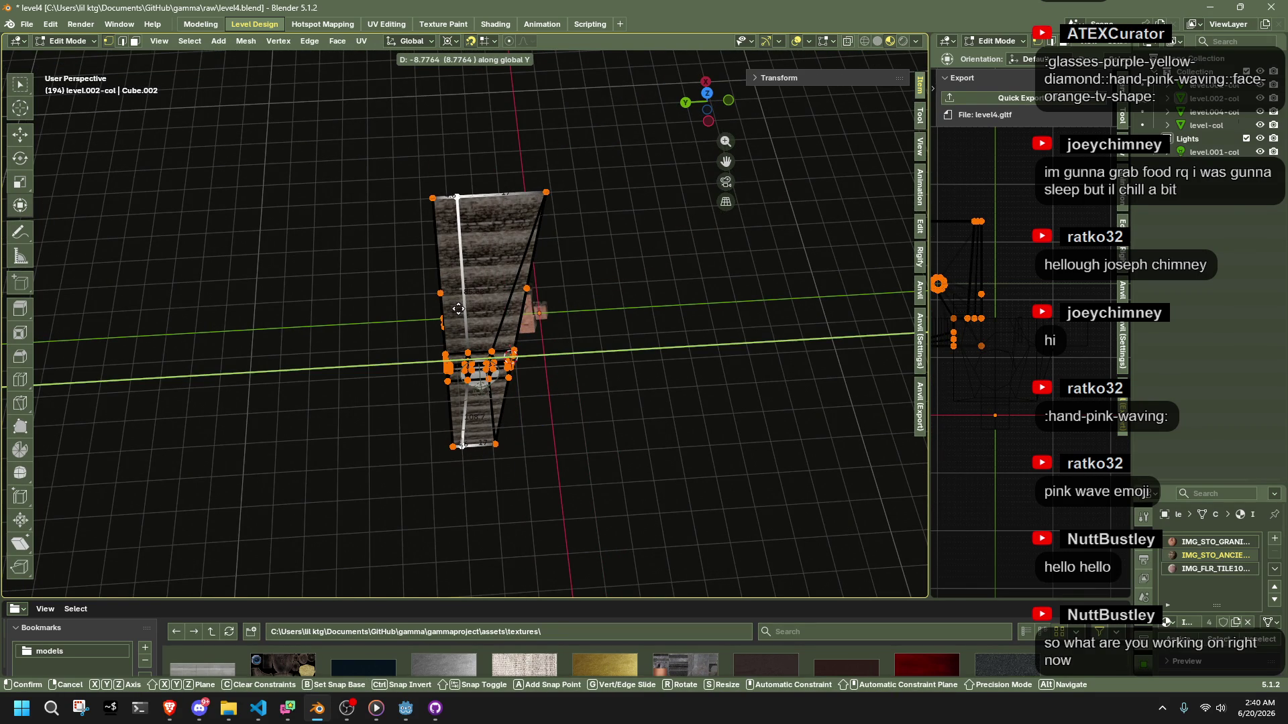
{"action": "left_click", "coordinate": [453, 309]}
Move the wall's top-left corner vertex along the Y axis
{"action": "scroll", "coordinate": [453, 308], "scroll_direction": "up", "scroll_amount": 5}
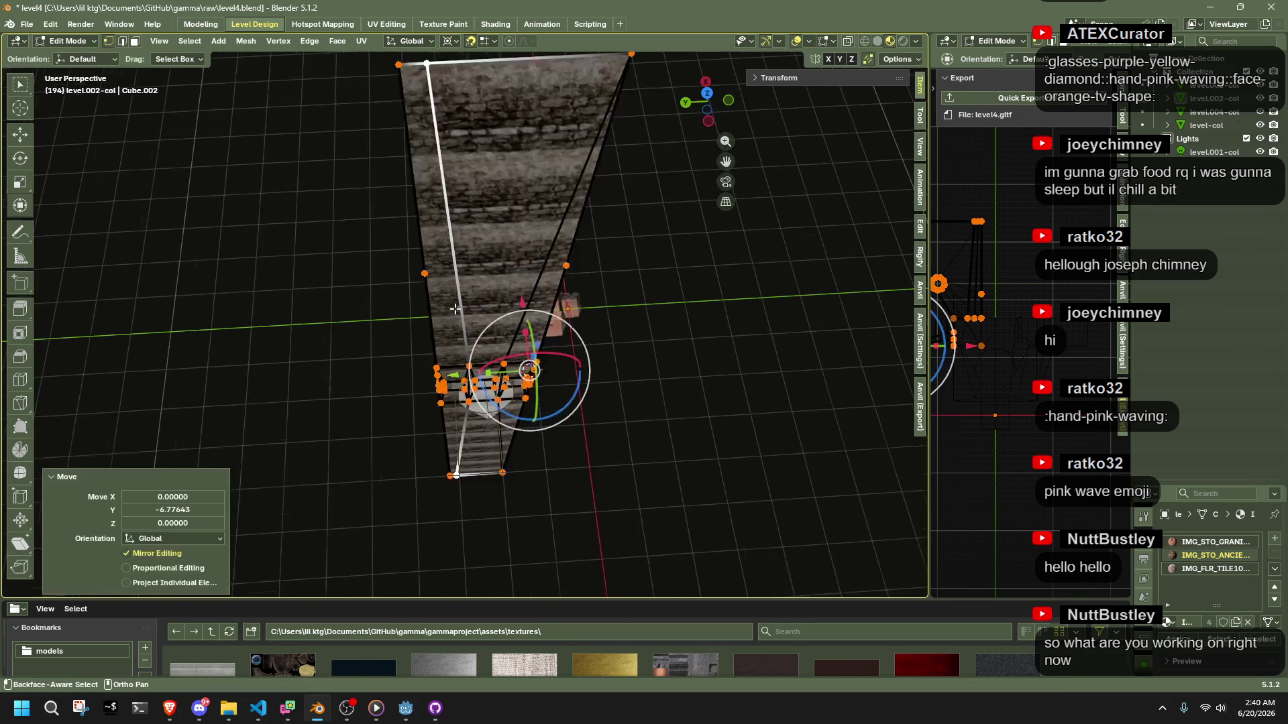
{"action": "mouse_move", "coordinate": [507, 169]}
{"action": "left_mouse_down"}
{"action": "mouse_move", "coordinate": [472, 215]}
{"action": "mouse_move", "coordinate": [509, 283]}
{"action": "mouse_move", "coordinate": [489, 265]}
{"action": "mouse_move", "coordinate": [491, 211]}
{"action": "mouse_move", "coordinate": [451, 219]}
{"action": "left_mouse_up"}
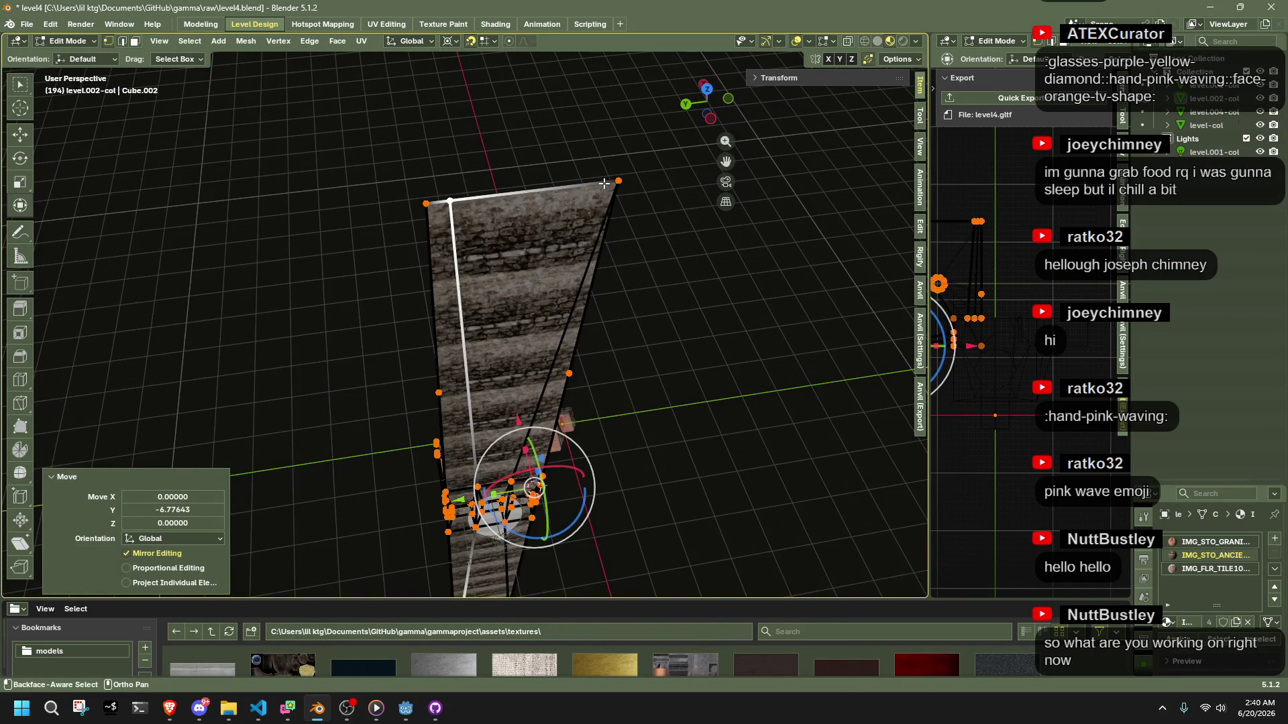
{"action": "left_click", "coordinate": [603, 182]}
{"action": "key", "text": "g"}
{"action": "key", "text": "Escape"}
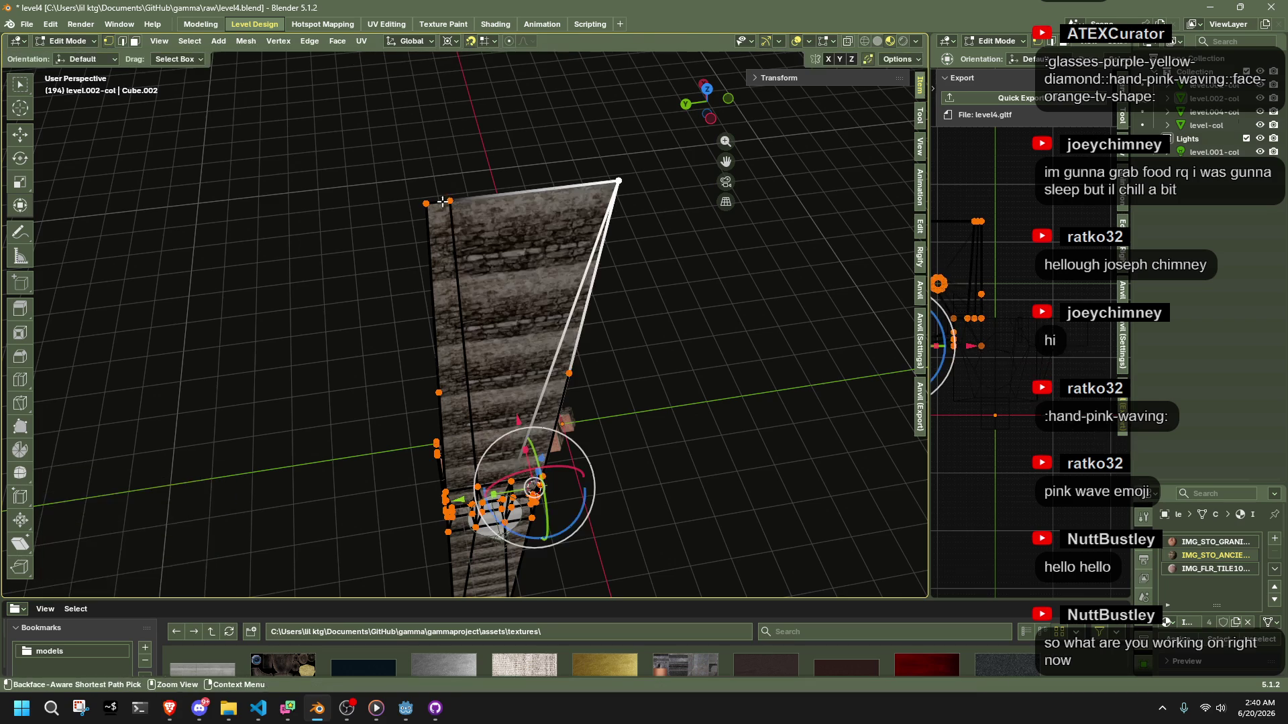
{"action": "left_click", "coordinate": [451, 207]}
{"action": "key", "text": "shift+v"}
{"action": "left_click", "coordinate": [409, 208]}
{"action": "key", "text": "ctrl+z"}
{"action": "key", "text": "g"}
{"action": "key", "text": "y"}
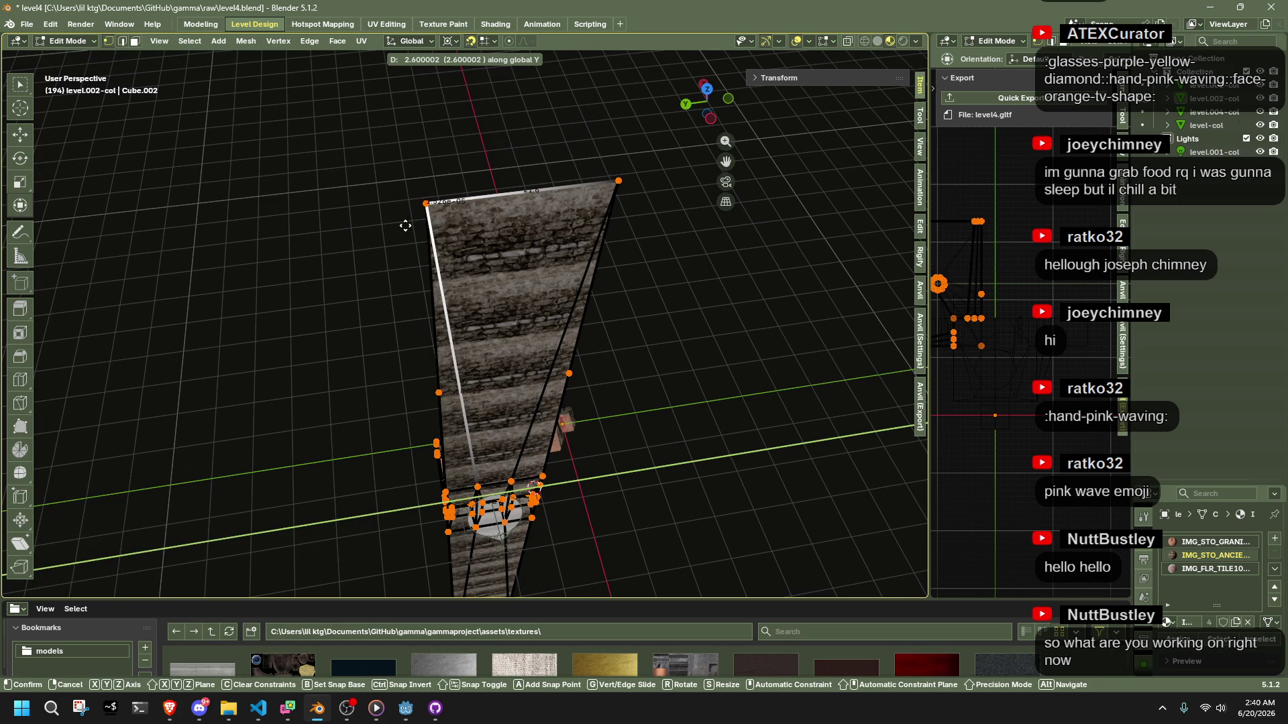
{"action": "left_click", "coordinate": [405, 226]}
Move the bottom-left corner vertex 2.7 along Y, slide it along its edge, then duplicate level.002-col
{"action": "scroll", "coordinate": [461, 463], "scroll_direction": "down", "scroll_amount": 5}
{"action": "left_click", "coordinate": [461, 463]}
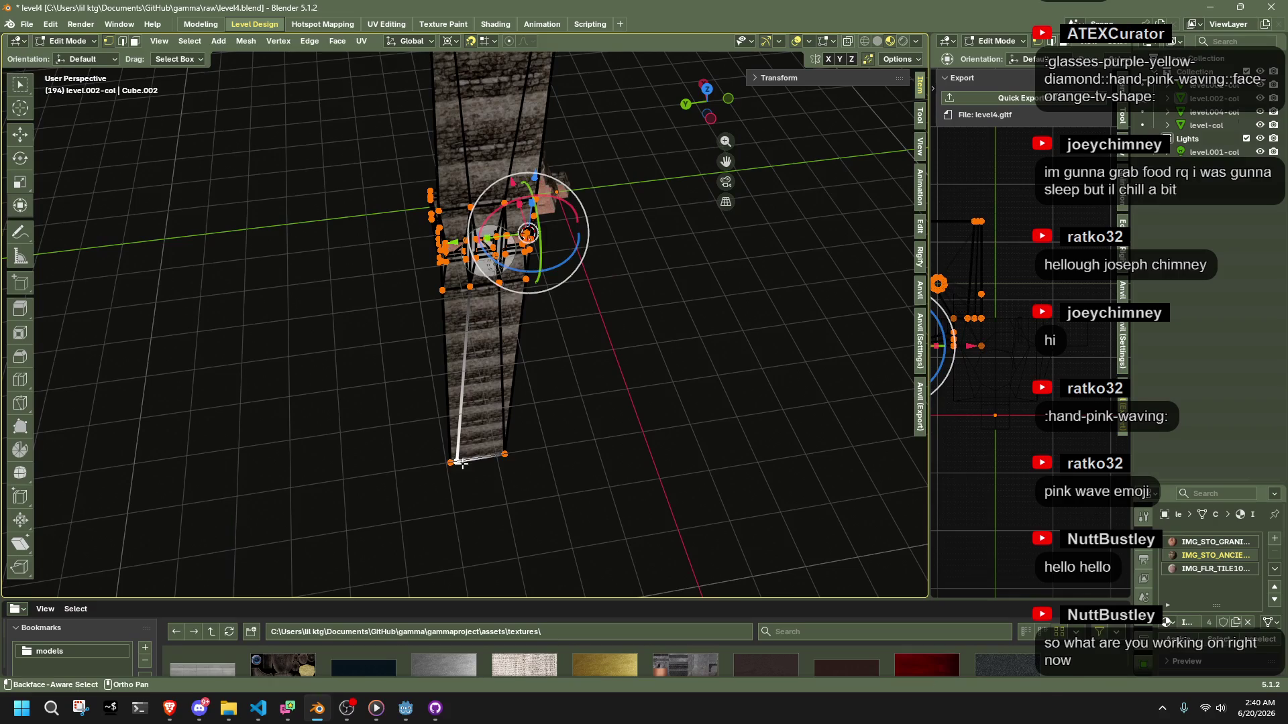
{"action": "key", "text": "g"}
{"action": "key", "text": "y"}
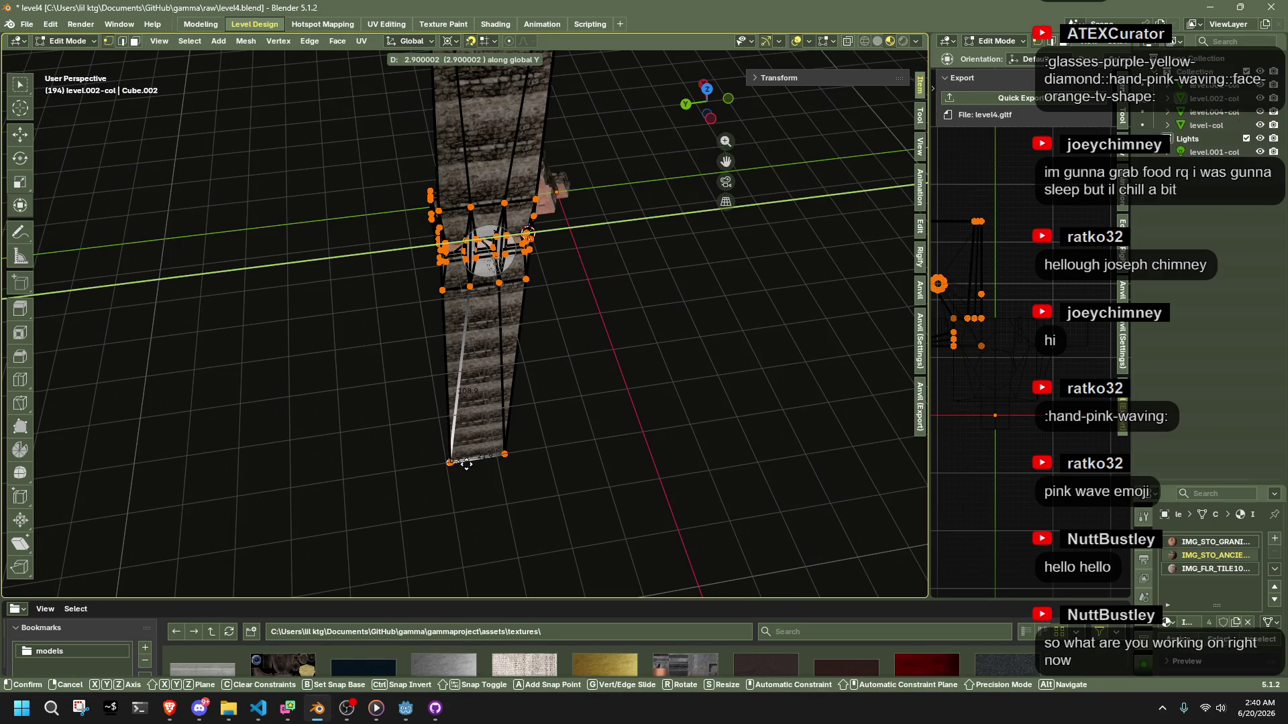
{"action": "left_click", "coordinate": [467, 464]}
{"action": "scroll", "coordinate": [500, 494], "scroll_direction": "up", "scroll_amount": 4}
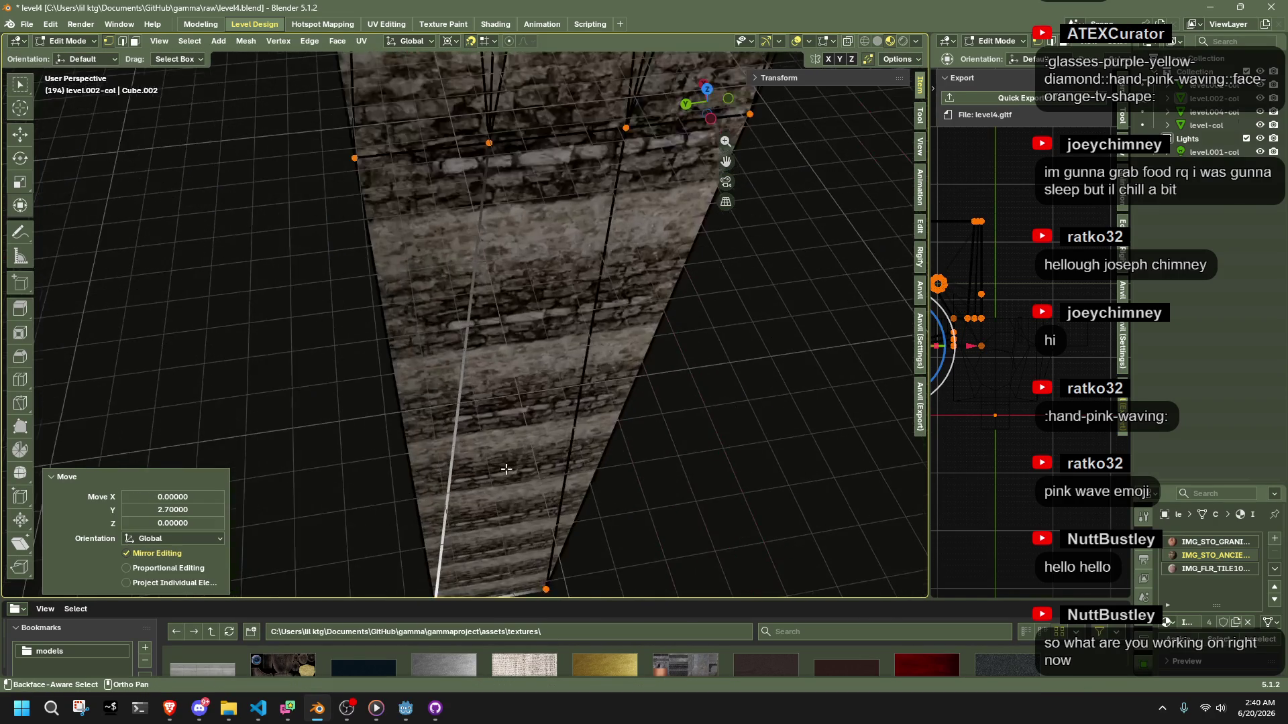
{"action": "key", "text": "shift+v"}
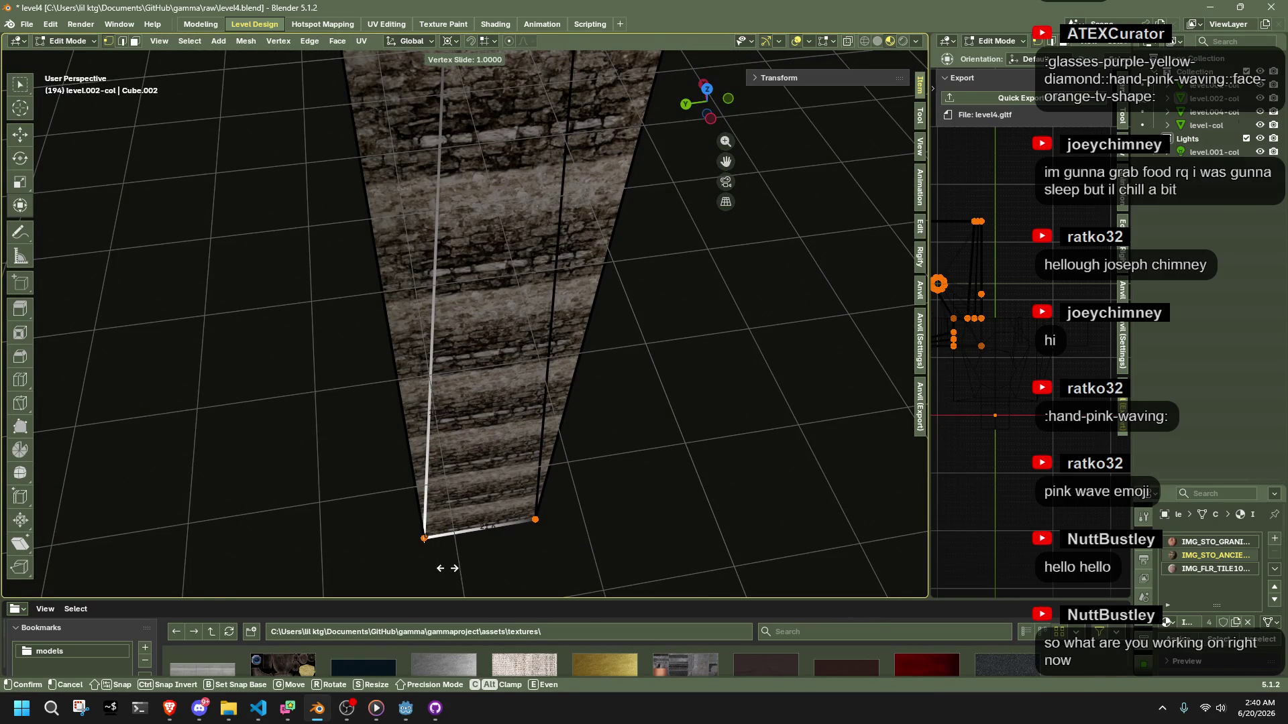
{"action": "left_click", "coordinate": [447, 568]}
{"action": "scroll", "coordinate": [547, 540], "scroll_direction": "down", "scroll_amount": 4}
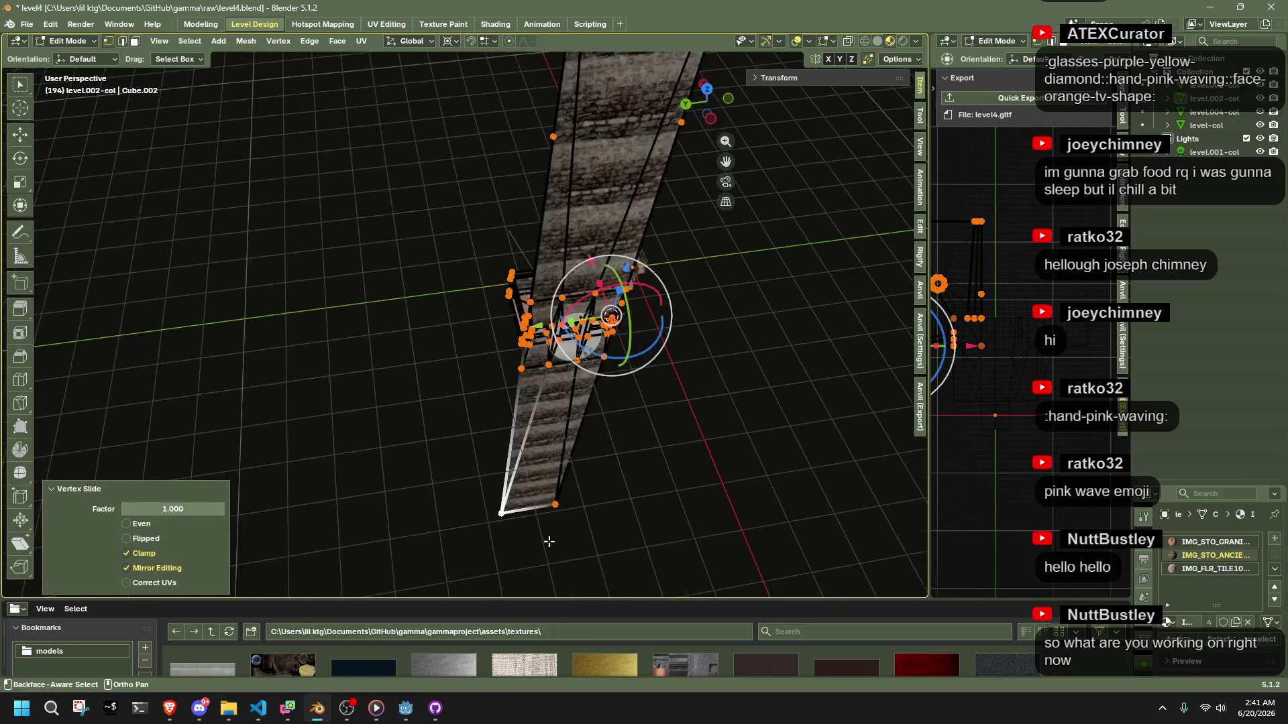
{"action": "key", "text": "Tab"}
{"action": "mouse_move", "coordinate": [318, 481]}
{"action": "left_mouse_down"}
{"action": "mouse_move", "coordinate": [371, 471]}
{"action": "mouse_move", "coordinate": [355, 501]}
{"action": "mouse_move", "coordinate": [387, 506]}
{"action": "mouse_move", "coordinate": [521, 484]}
{"action": "mouse_move", "coordinate": [409, 471]}
{"action": "mouse_move", "coordinate": [183, 517]}
{"action": "mouse_move", "coordinate": [408, 510]}
{"action": "left_mouse_up"}
{"action": "key", "text": "shift+d"}
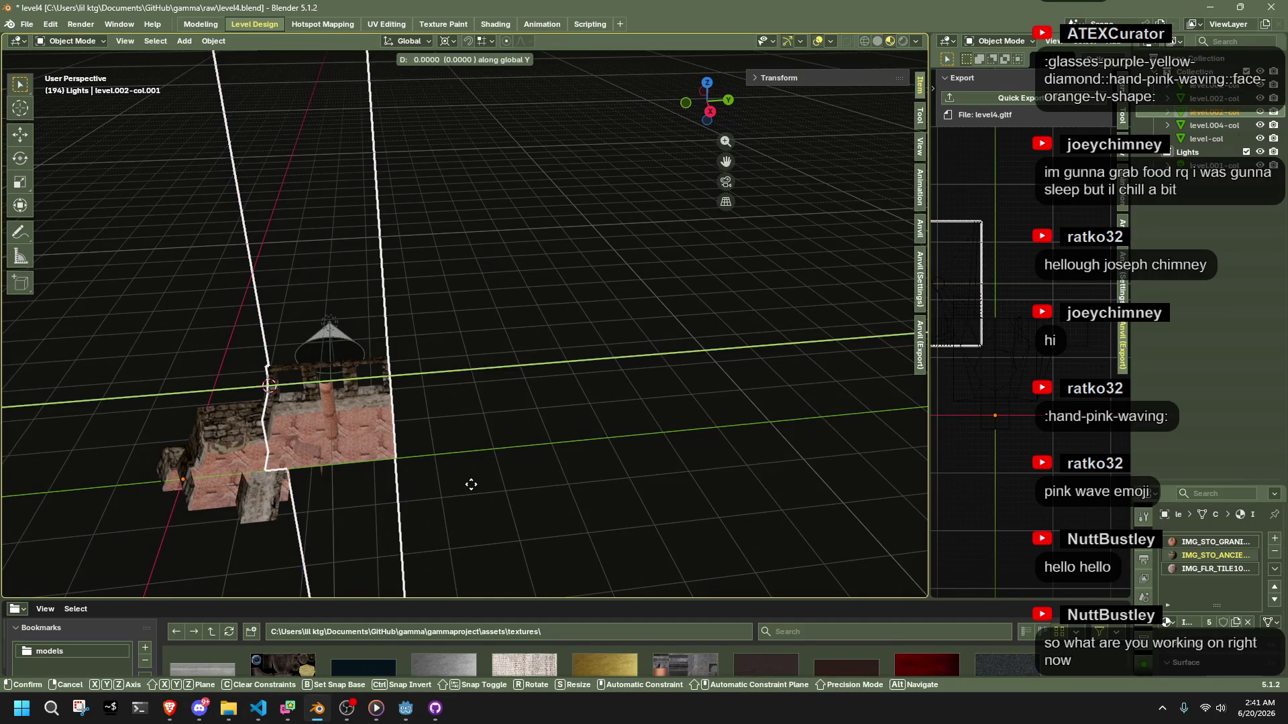
Redo the level.002-col duplicate and place the copy 22 units along Y
{"action": "key", "text": "Escape"}
{"action": "key", "text": "ctrl+z"}
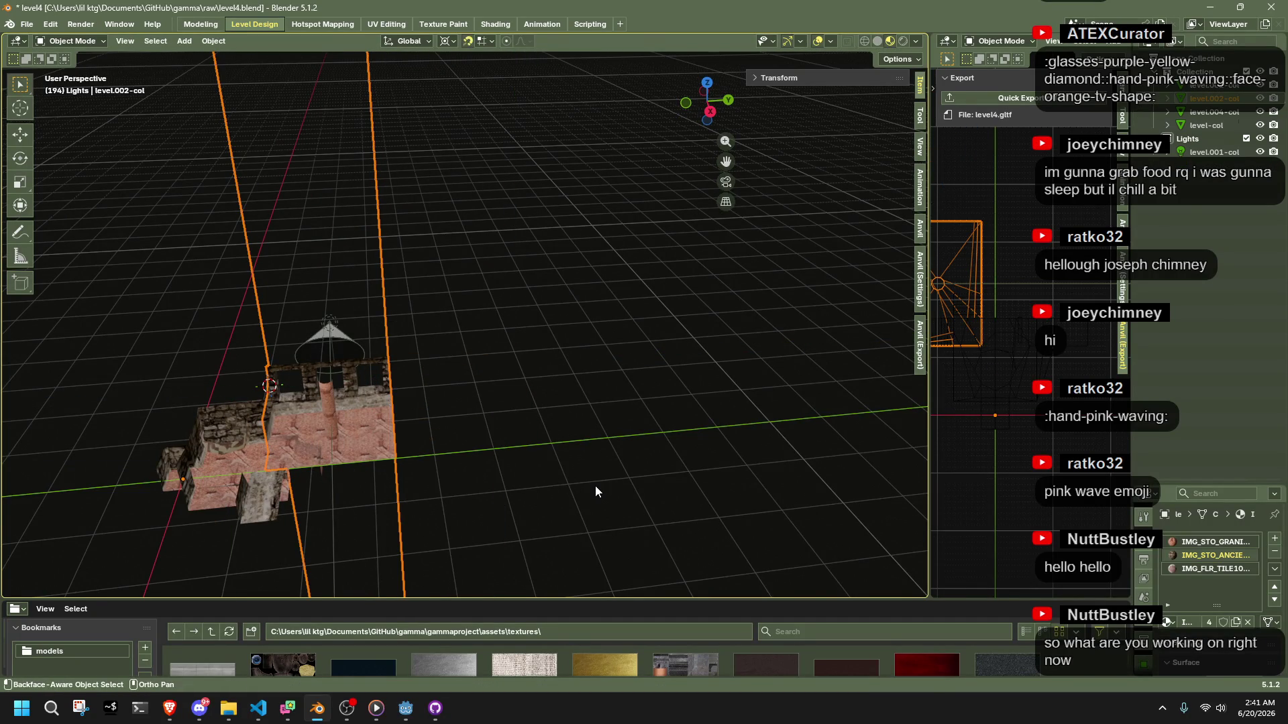
{"action": "key", "text": "shift+d"}
{"action": "key", "text": "y"}
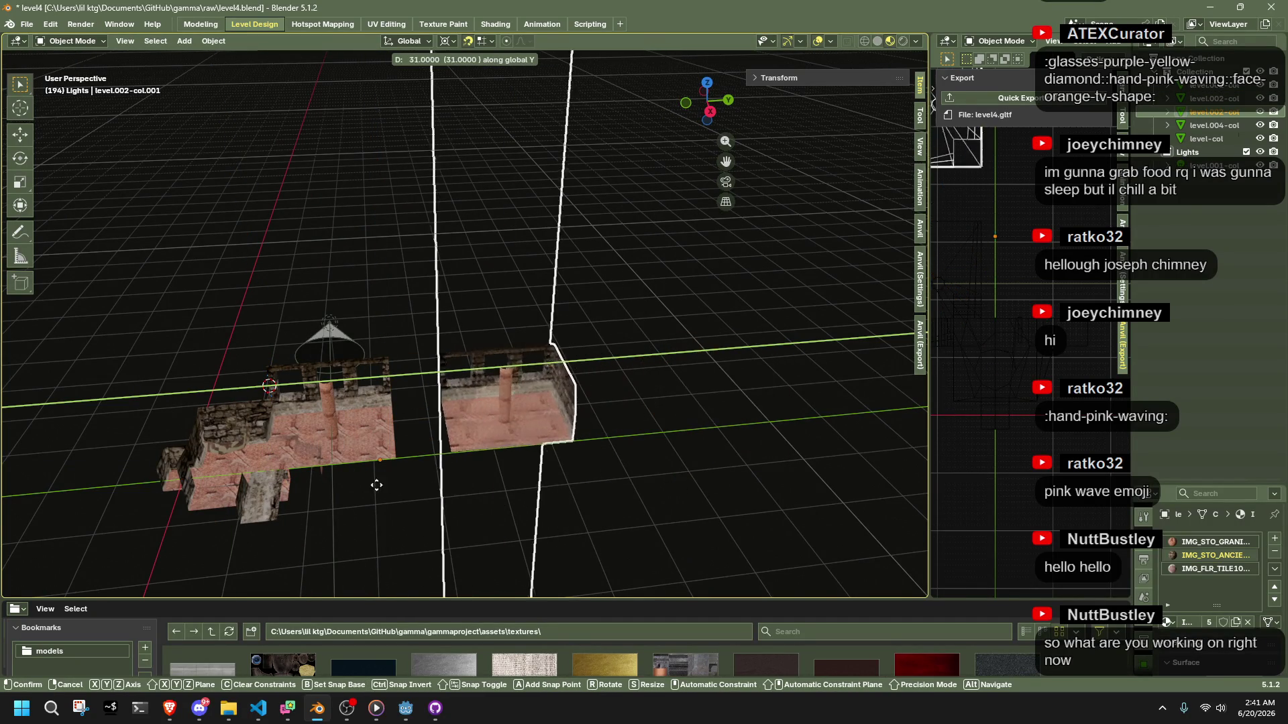
{"action": "left_click", "coordinate": [333, 481]}
{"action": "scroll", "coordinate": [391, 502], "scroll_direction": "up", "scroll_amount": 8}
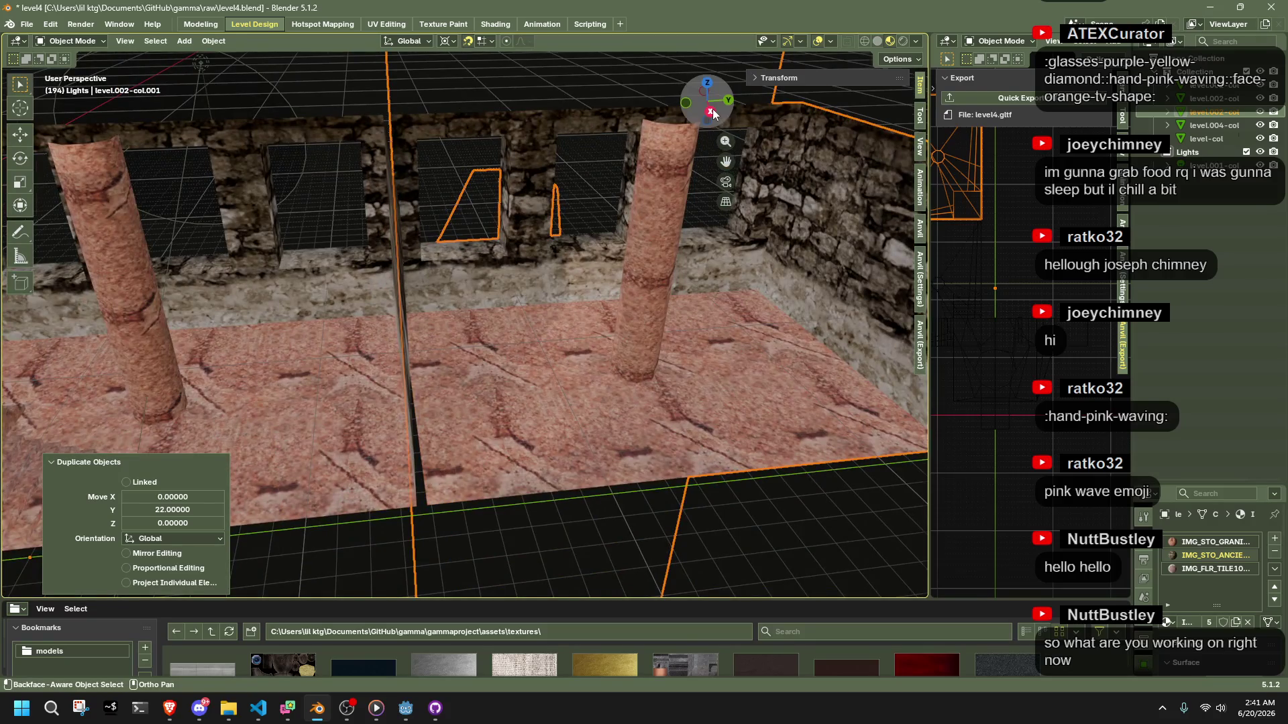
In Right Orthographic view, select the original level.002-col and enter Edit Mode
{"action": "left_click", "coordinate": [711, 107]}
{"action": "scroll", "coordinate": [417, 353], "scroll_direction": "down", "scroll_amount": 5}
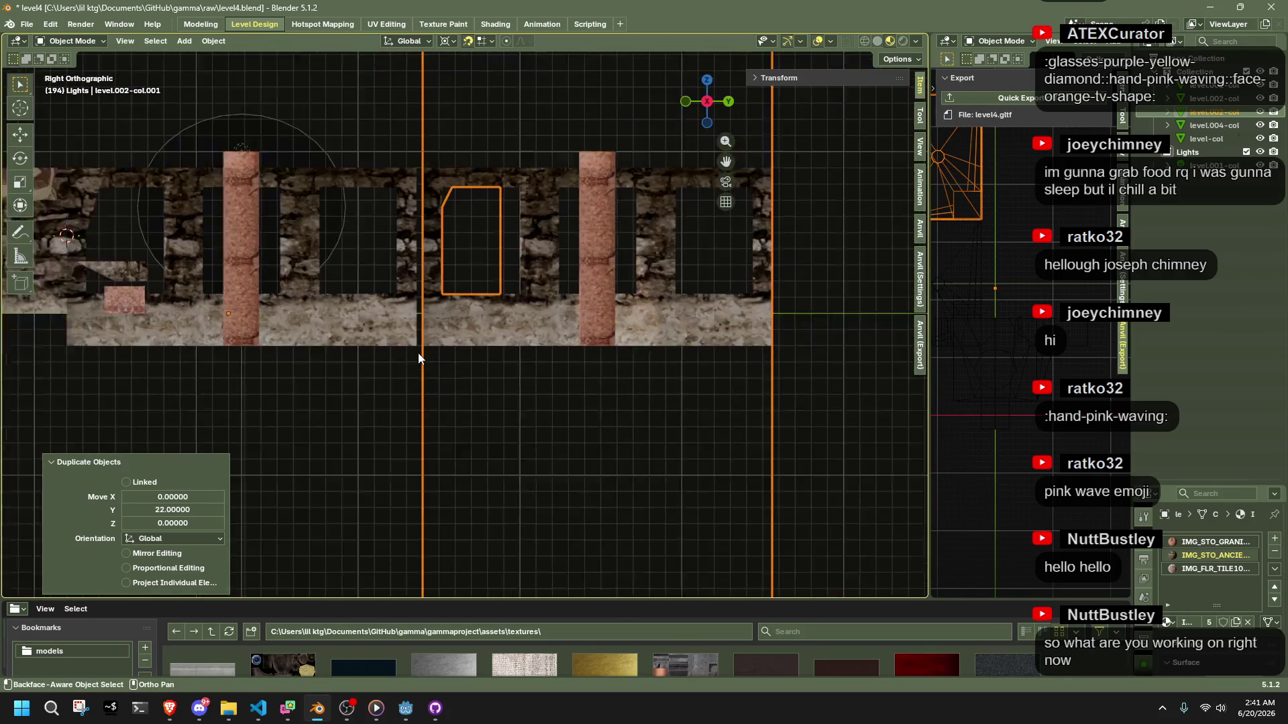
{"action": "left_click_drag", "start_coordinate": [301, 371], "coordinate": [411, 357]}
{"action": "left_click", "coordinate": [364, 346]}
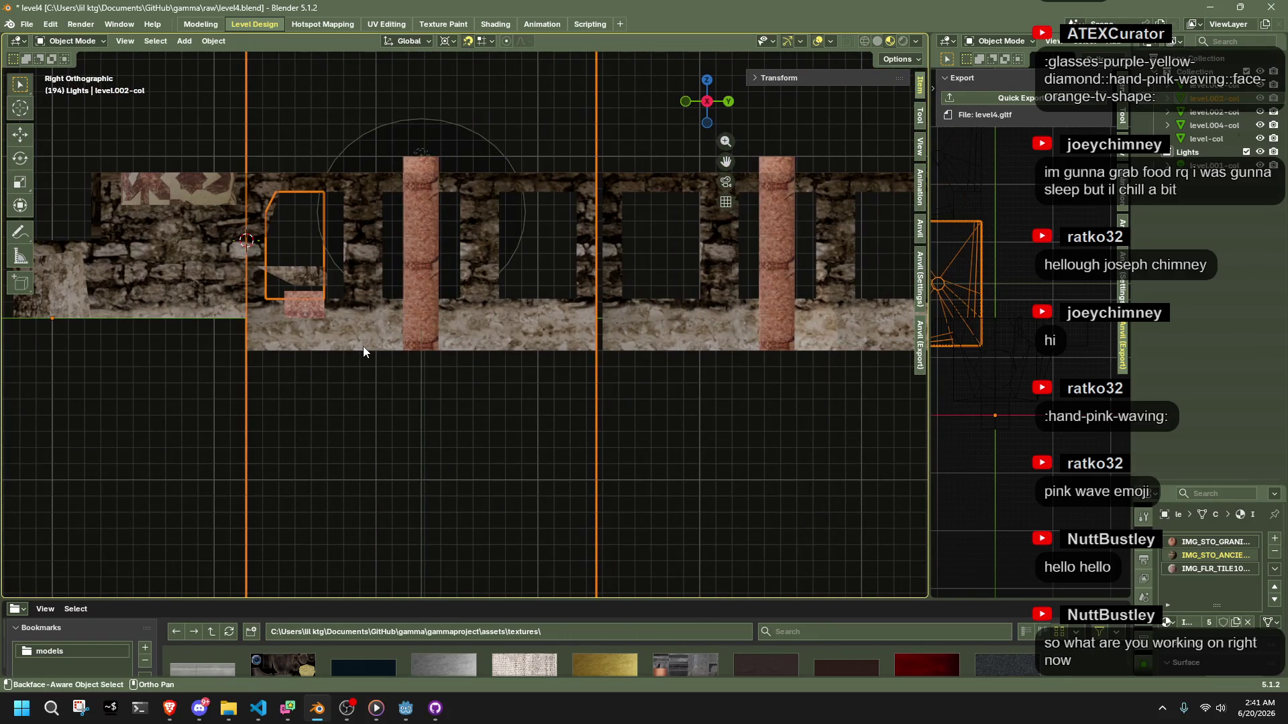
{"action": "key", "text": "Tab"}
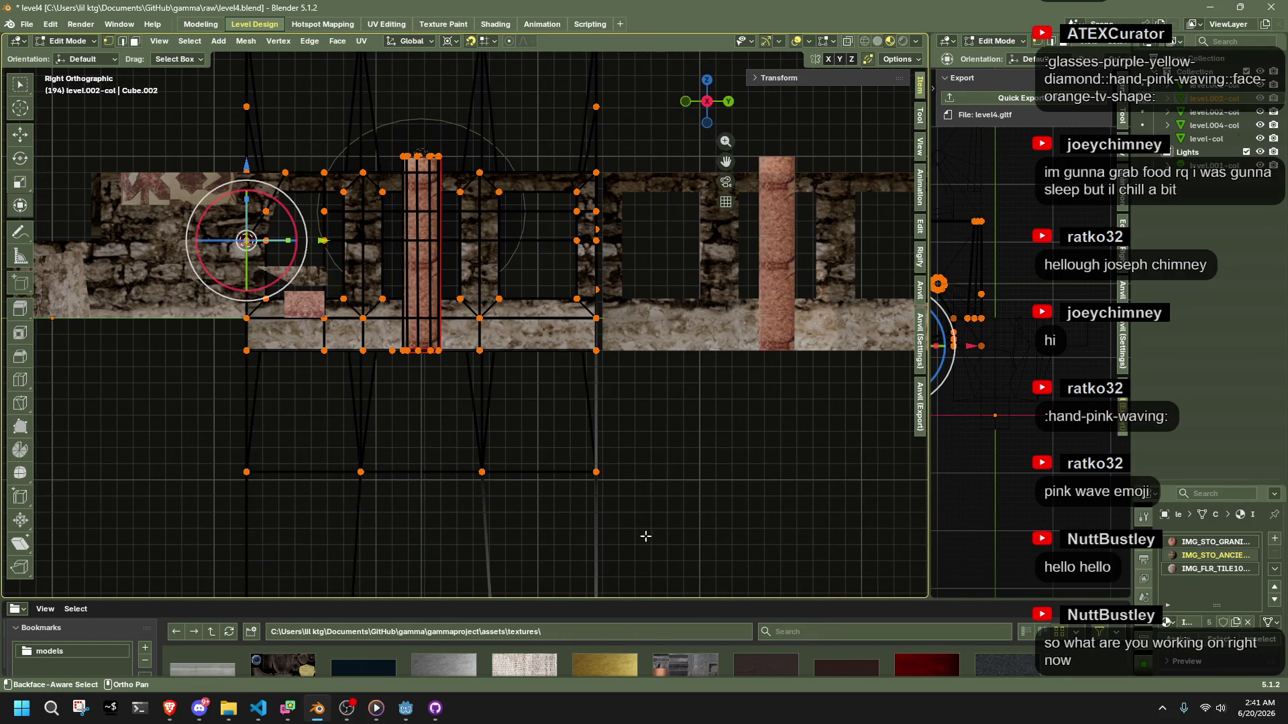
Box-select the vertex column and middle faces, then cancel a scale leaving them unchanged
{"action": "scroll", "coordinate": [535, 495], "scroll_direction": "down", "scroll_amount": 2}
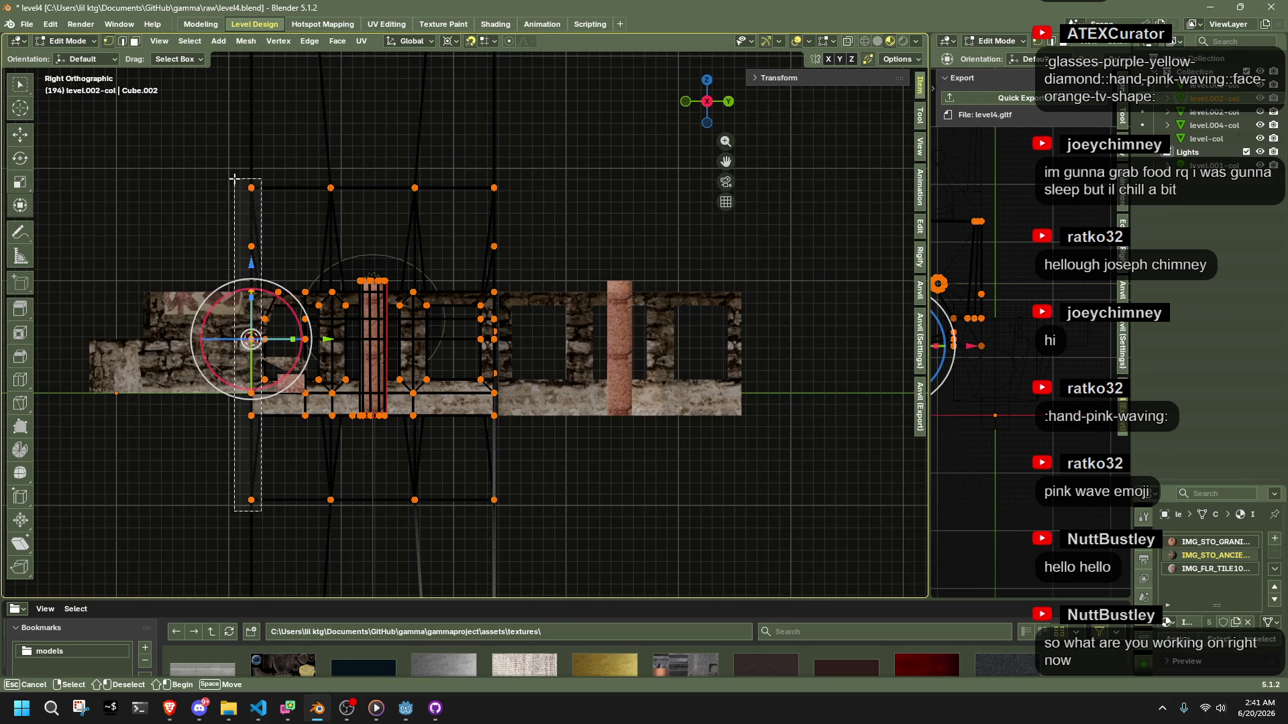
{"action": "left_click_drag", "start_coordinate": [234, 178], "coordinate": [234, 178]}
{"action": "left_click_drag", "start_coordinate": [554, 584], "coordinate": [324, 290]}
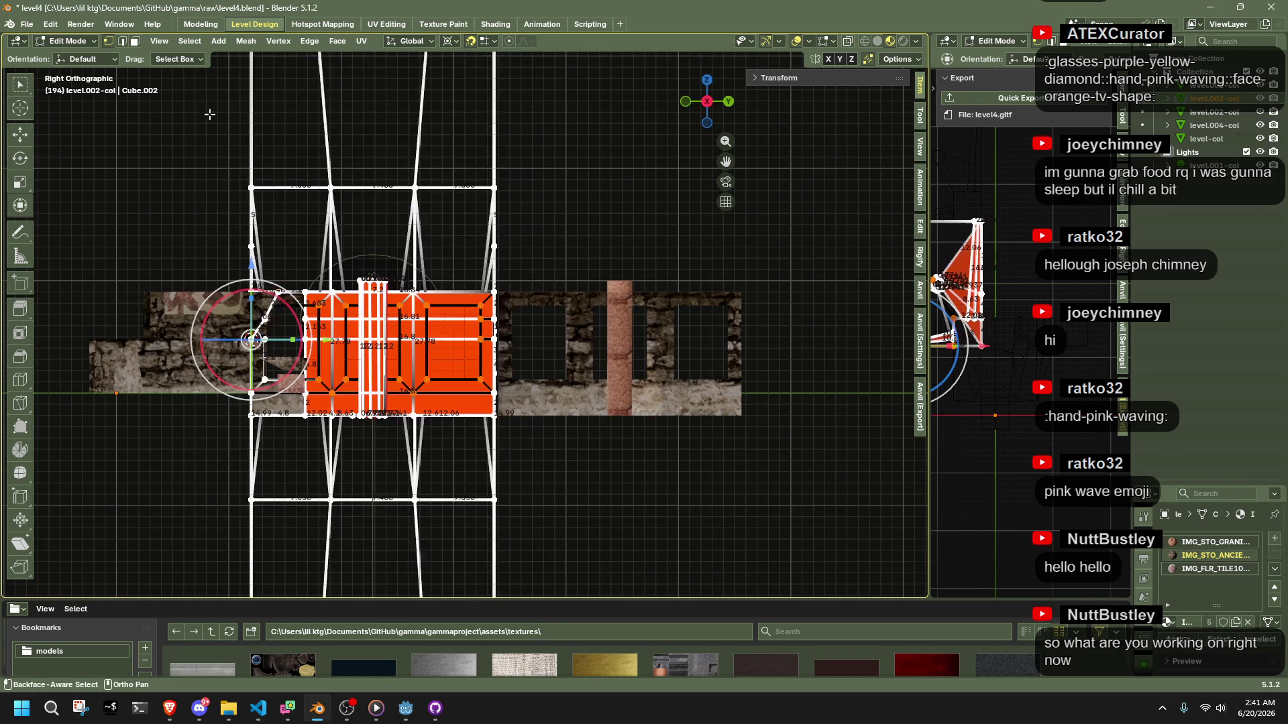
{"action": "scroll", "coordinate": [663, 377], "scroll_direction": "up", "scroll_amount": 5}
{"action": "key", "text": "s"}
{"action": "left_click", "coordinate": [675, 384]}
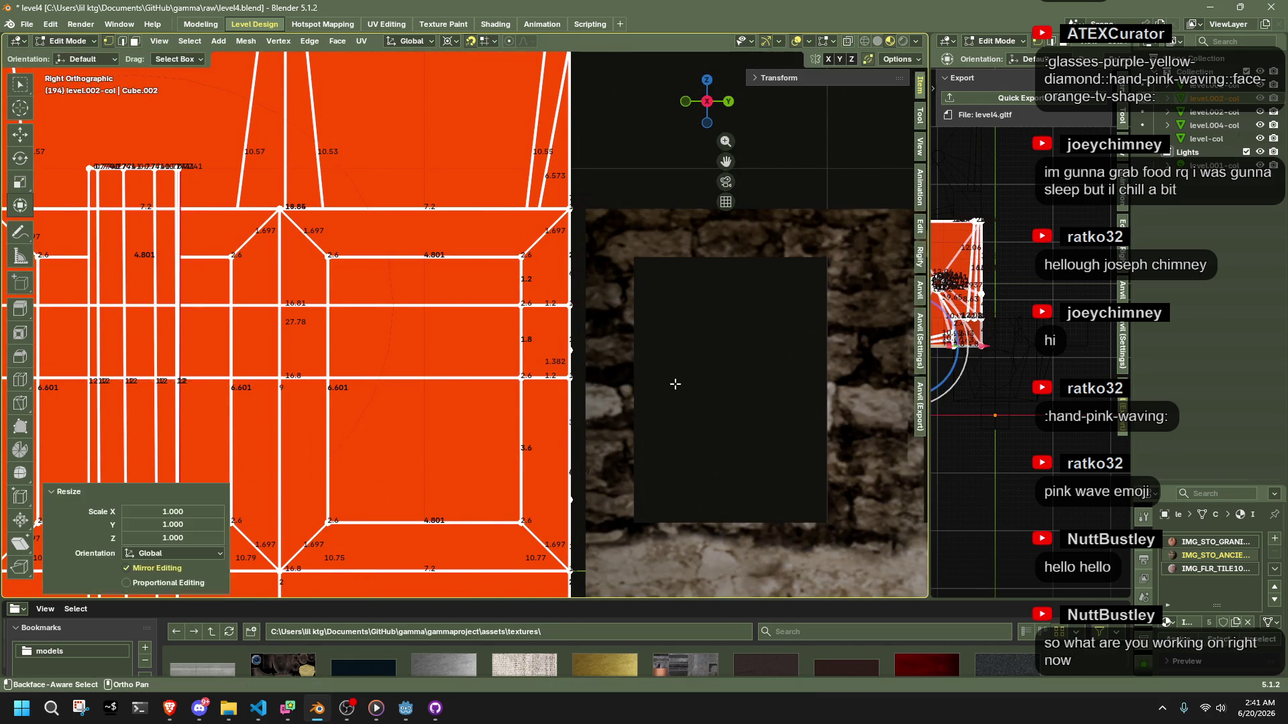
{"action": "scroll", "coordinate": [675, 384], "scroll_direction": "down", "scroll_amount": 4}
{"action": "scroll", "coordinate": [510, 381], "scroll_direction": "up", "scroll_amount": 2}
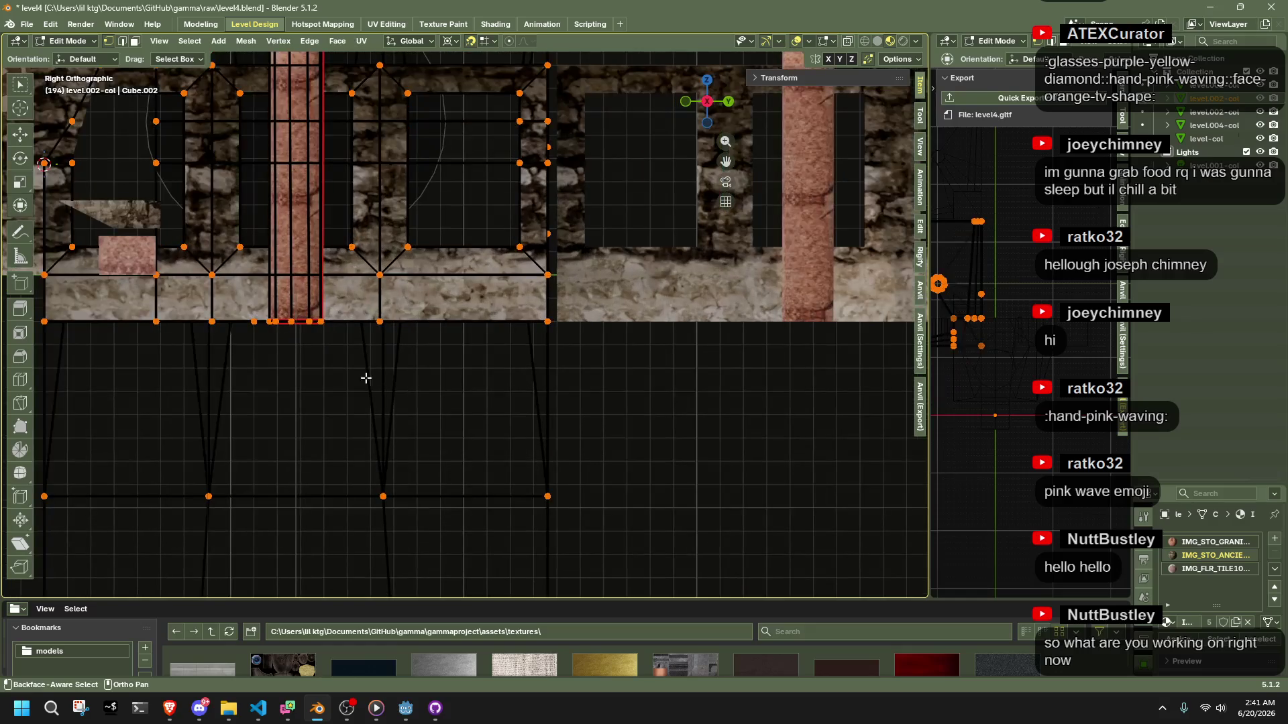
{"action": "scroll", "coordinate": [312, 379], "scroll_direction": "down", "scroll_amount": 3}
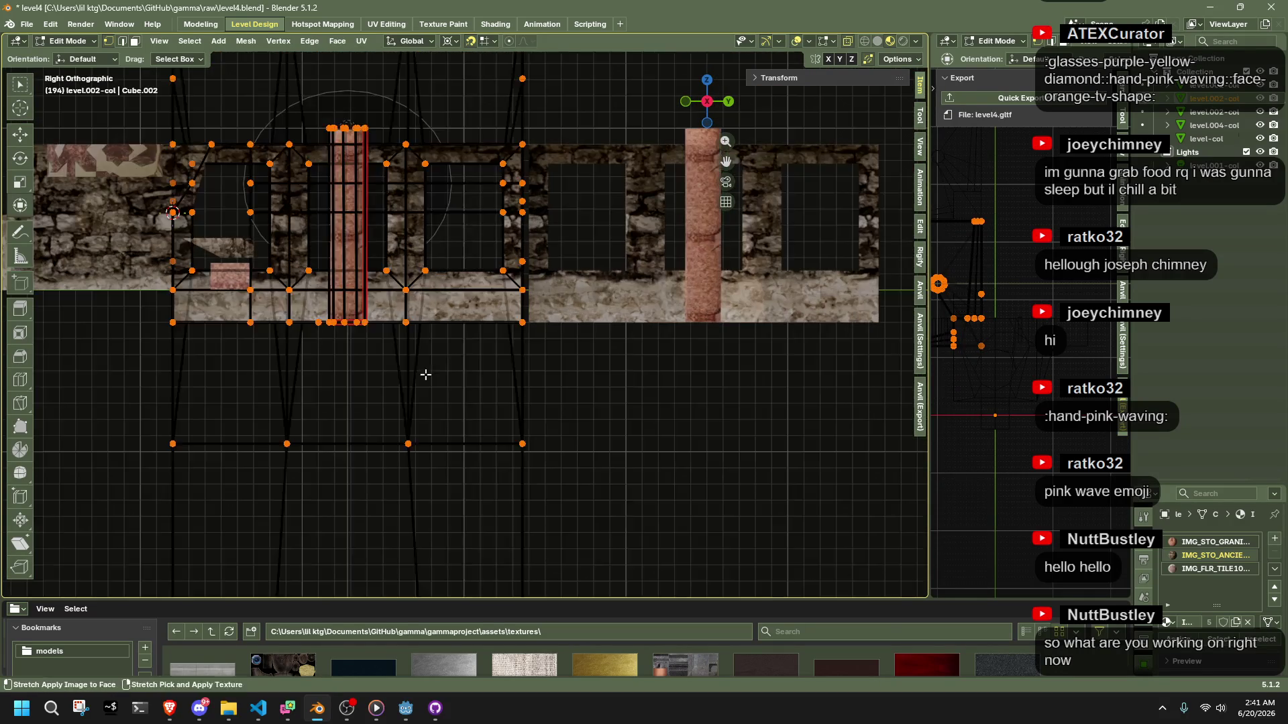
Orbit in perspective around the pillar to check the room's walls and shape
{"action": "key", "text": "KP_5"}
{"action": "scroll", "coordinate": [470, 437], "scroll_direction": "up", "scroll_amount": 5}
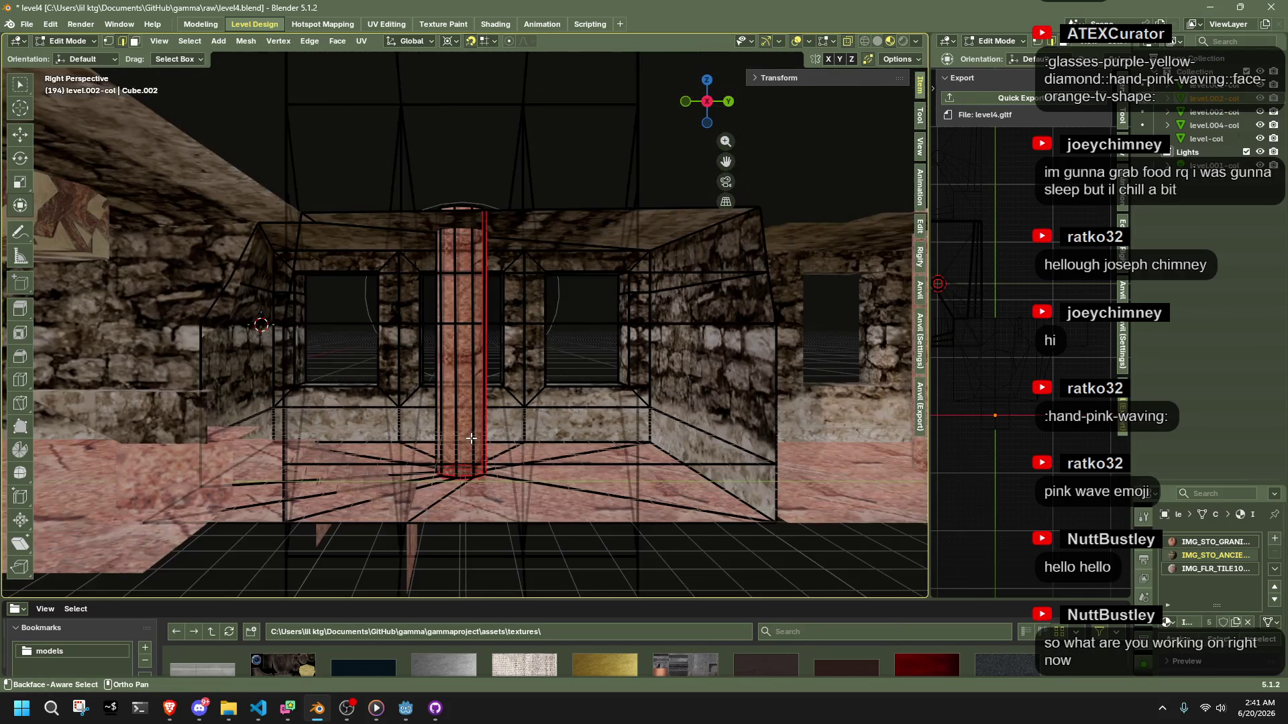
{"action": "mouse_move", "coordinate": [471, 439]}
{"action": "left_mouse_down"}
{"action": "mouse_move", "coordinate": [504, 532]}
{"action": "mouse_move", "coordinate": [538, 529]}
{"action": "mouse_move", "coordinate": [339, 538]}
{"action": "mouse_move", "coordinate": [368, 483]}
{"action": "mouse_move", "coordinate": [185, 276]}
{"action": "mouse_move", "coordinate": [304, 557]}
{"action": "left_mouse_up"}
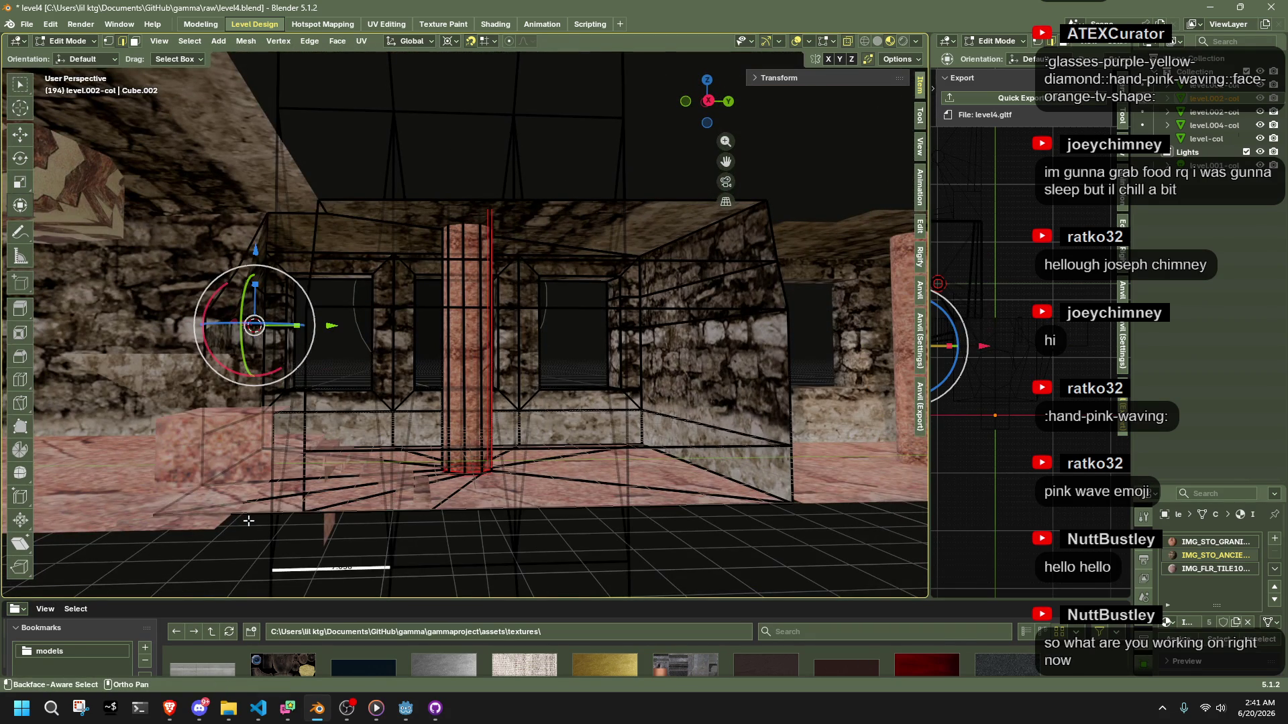
{"action": "mouse_move", "coordinate": [579, 516]}
{"action": "left_mouse_down"}
{"action": "mouse_move", "coordinate": [557, 500]}
{"action": "mouse_move", "coordinate": [518, 518]}
{"action": "mouse_move", "coordinate": [516, 565]}
{"action": "left_mouse_up"}
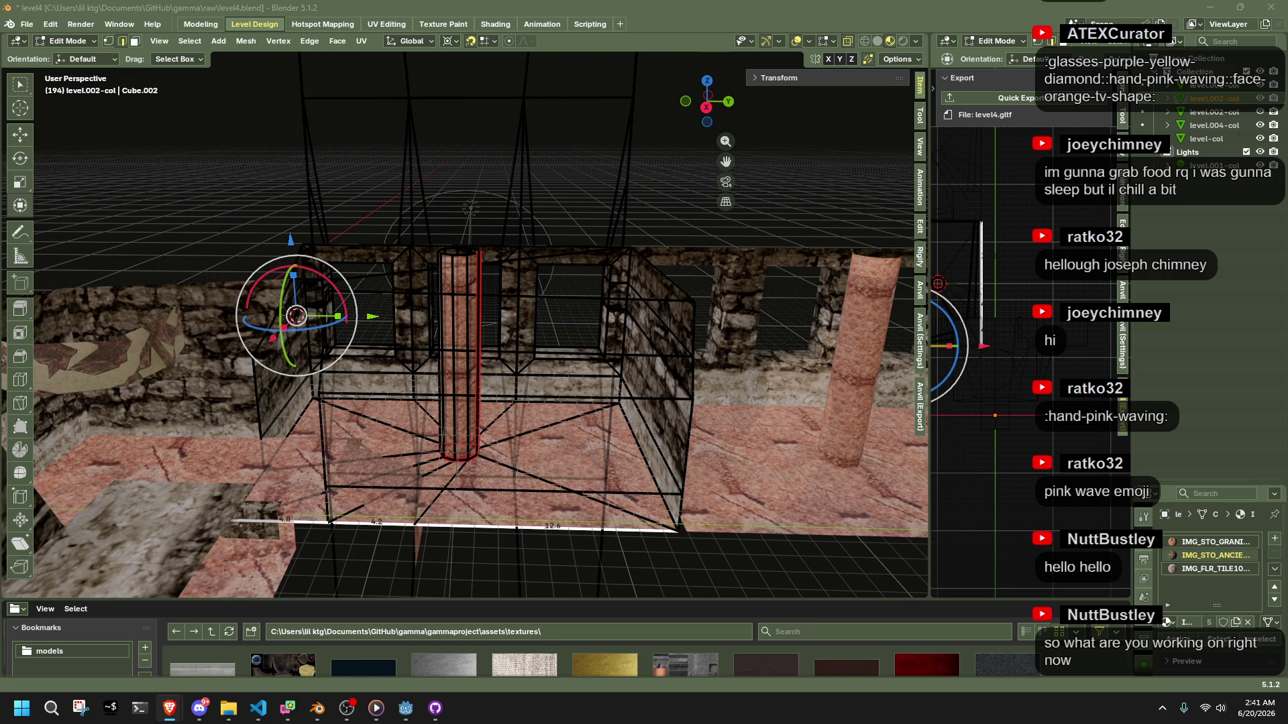
{"action": "scroll", "coordinate": [787, 426], "scroll_direction": "down", "scroll_amount": 5}
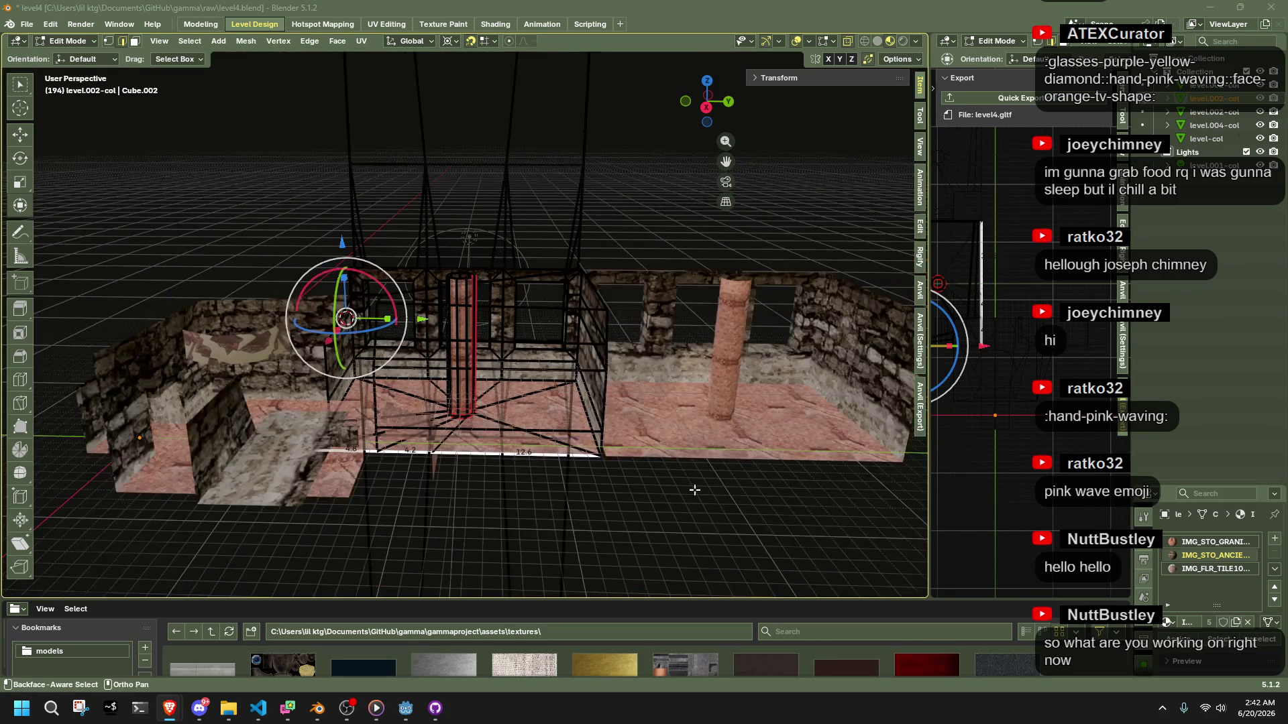
{"action": "left_click_drag", "start_coordinate": [496, 418], "coordinate": [503, 424]}
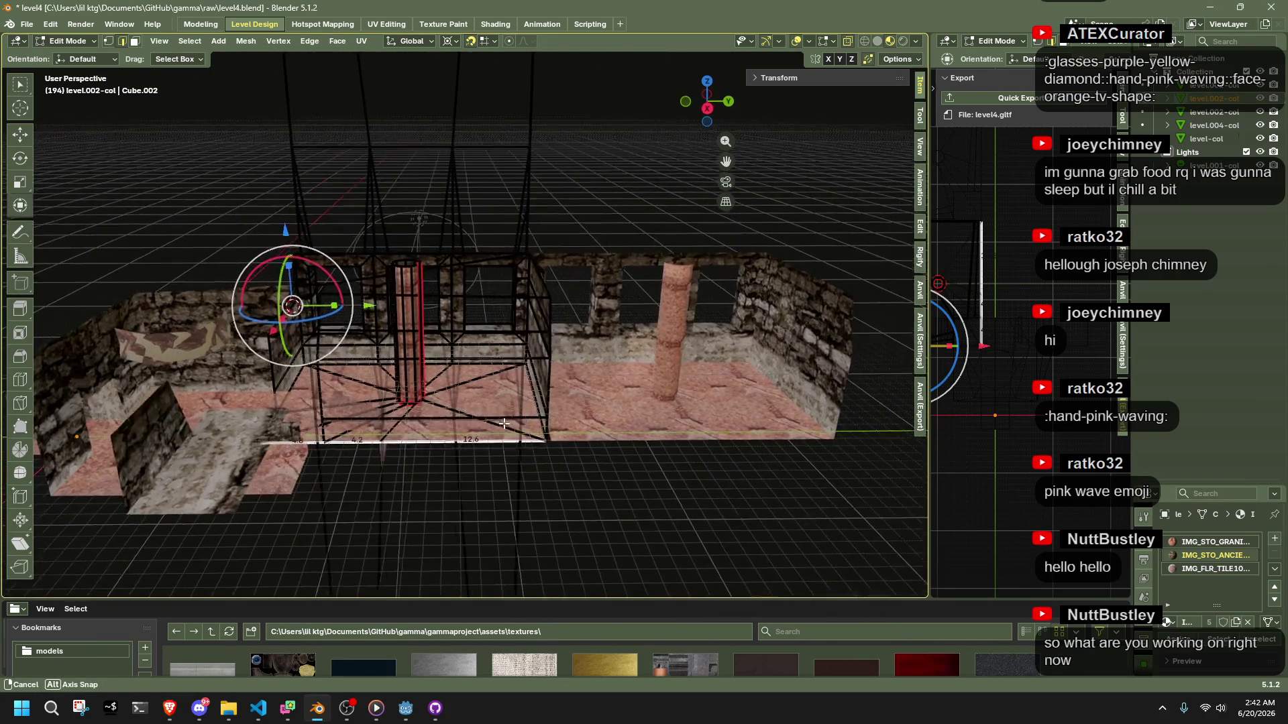
Select the whole mesh, return to Object Mode, and select level.002-col.001
{"action": "key", "text": "a"}
{"action": "key", "text": "Tab"}
{"action": "scroll", "coordinate": [691, 432], "scroll_direction": "up", "scroll_amount": 3}
{"action": "left_click", "coordinate": [686, 432]}
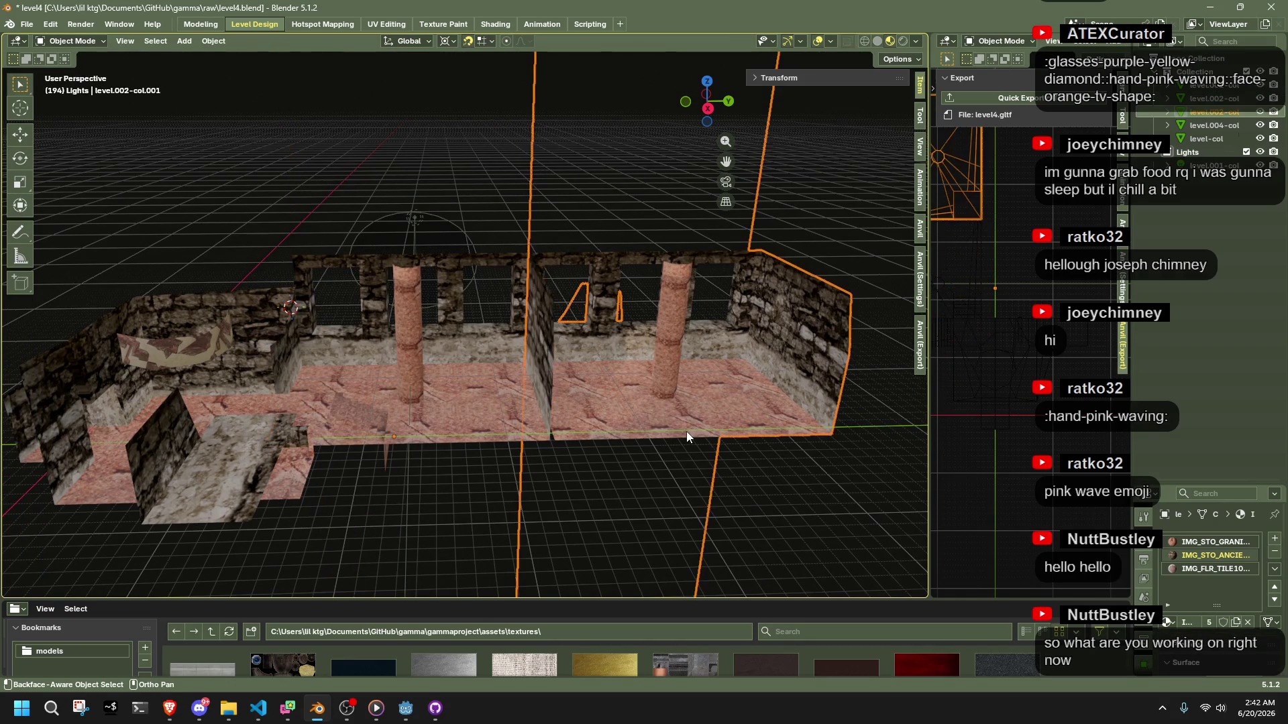
Delete the extra wall object, the level.002-col.001 duplicate
{"action": "mouse_move", "coordinate": [686, 432]}
{"action": "left_mouse_down"}
{"action": "mouse_move", "coordinate": [621, 437]}
{"action": "mouse_move", "coordinate": [605, 424]}
{"action": "mouse_move", "coordinate": [617, 412]}
{"action": "mouse_move", "coordinate": [722, 445]}
{"action": "mouse_move", "coordinate": [654, 434]}
{"action": "mouse_move", "coordinate": [675, 461]}
{"action": "mouse_move", "coordinate": [709, 442]}
{"action": "mouse_move", "coordinate": [633, 446]}
{"action": "mouse_move", "coordinate": [755, 436]}
{"action": "mouse_move", "coordinate": [525, 349]}
{"action": "left_mouse_up"}
{"action": "left_click", "coordinate": [525, 349]}
{"action": "key", "text": "Tab"}
{"action": "mouse_move", "coordinate": [674, 384]}
{"action": "left_mouse_down"}
{"action": "mouse_move", "coordinate": [480, 428]}
{"action": "mouse_move", "coordinate": [650, 443]}
{"action": "left_mouse_up"}
{"action": "key", "text": "Tab"}
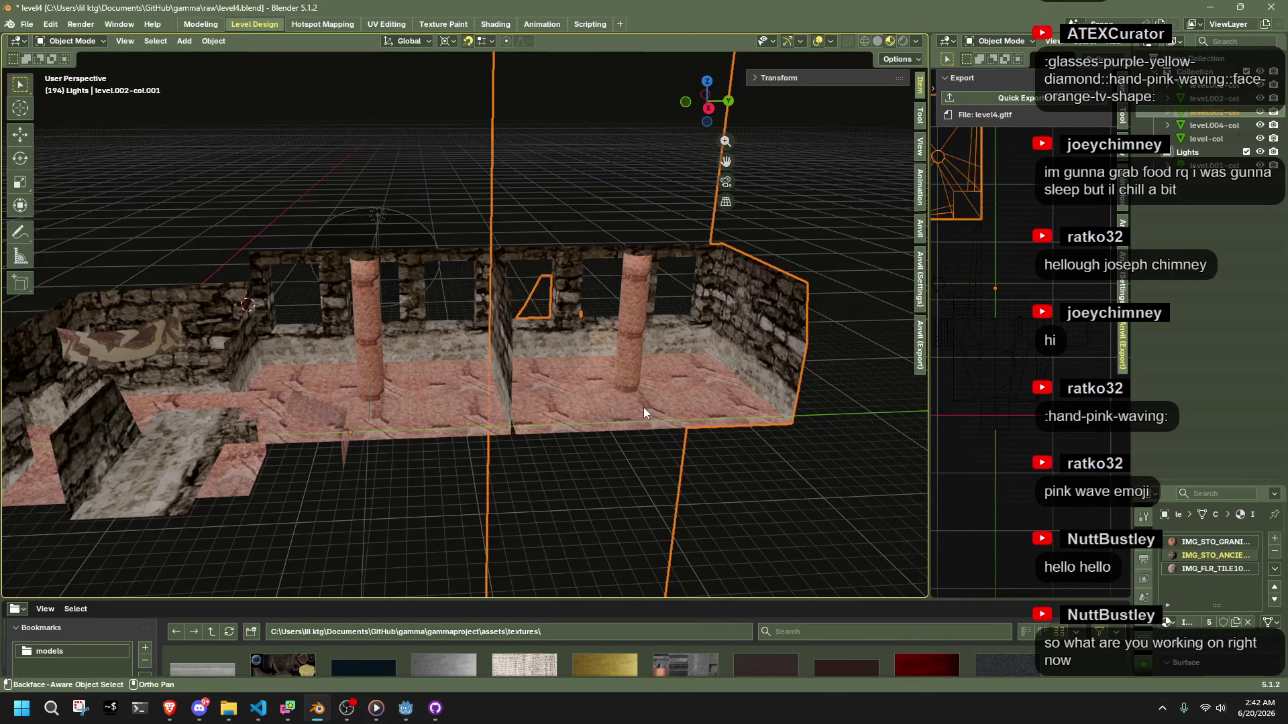
{"action": "key", "text": "Delete"}
Enter Edit Mode on the remaining room collision object and select its end wall faces
{"action": "left_click", "coordinate": [484, 372]}
{"action": "key", "text": "Tab"}
{"action": "mouse_move", "coordinate": [484, 371]}
{"action": "left_mouse_down"}
{"action": "mouse_move", "coordinate": [460, 444]}
{"action": "mouse_move", "coordinate": [497, 364]}
{"action": "mouse_move", "coordinate": [460, 153]}
{"action": "left_mouse_up"}
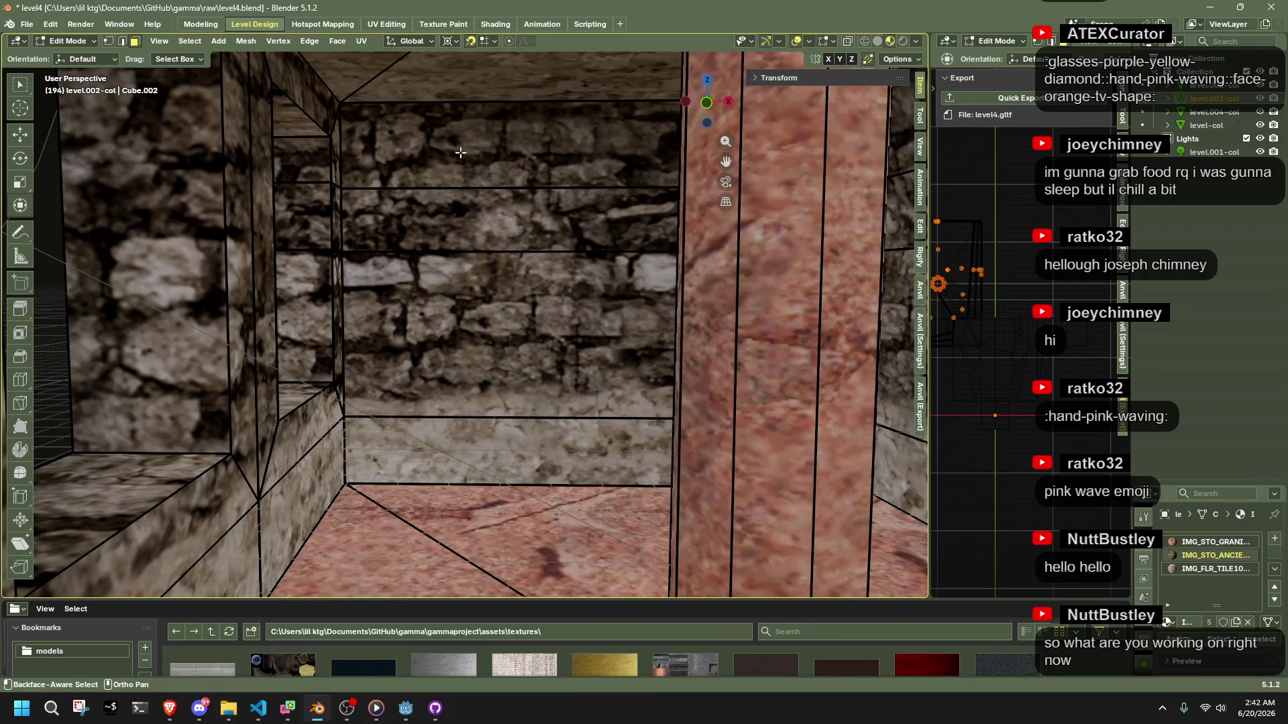
{"action": "left_click", "coordinate": [440, 281], "text": "ctrl"}
Delete the room's end wall and floor faces and return to Object Mode
{"action": "left_click", "coordinate": [447, 449], "text": "ctrl"}
{"action": "key", "text": "x"}
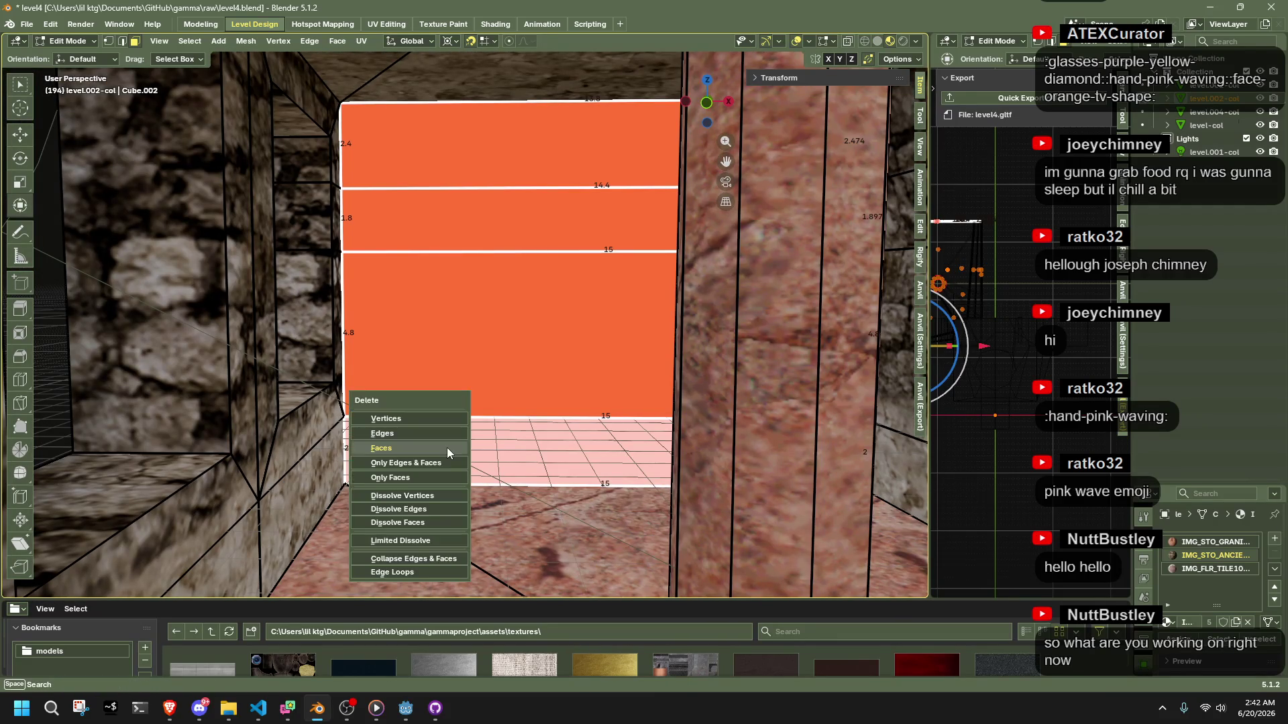
{"action": "left_click", "coordinate": [446, 450]}
{"action": "left_click_drag", "start_coordinate": [447, 449], "coordinate": [603, 485]}
{"action": "key", "text": "Tab"}
Duplicate the room section and place the copy 21.6 units along Y
{"action": "left_click_drag", "start_coordinate": [558, 424], "coordinate": [496, 440]}
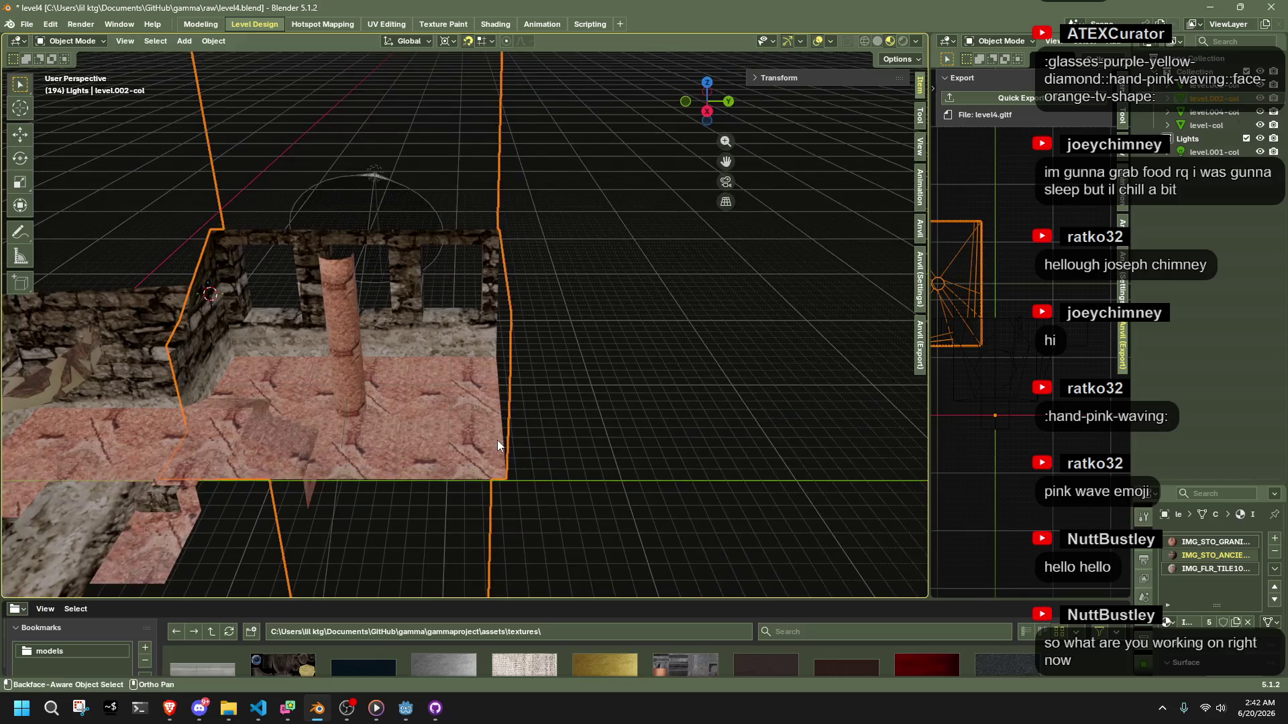
{"action": "key", "text": "shift+d"}
{"action": "key", "text": "y"}
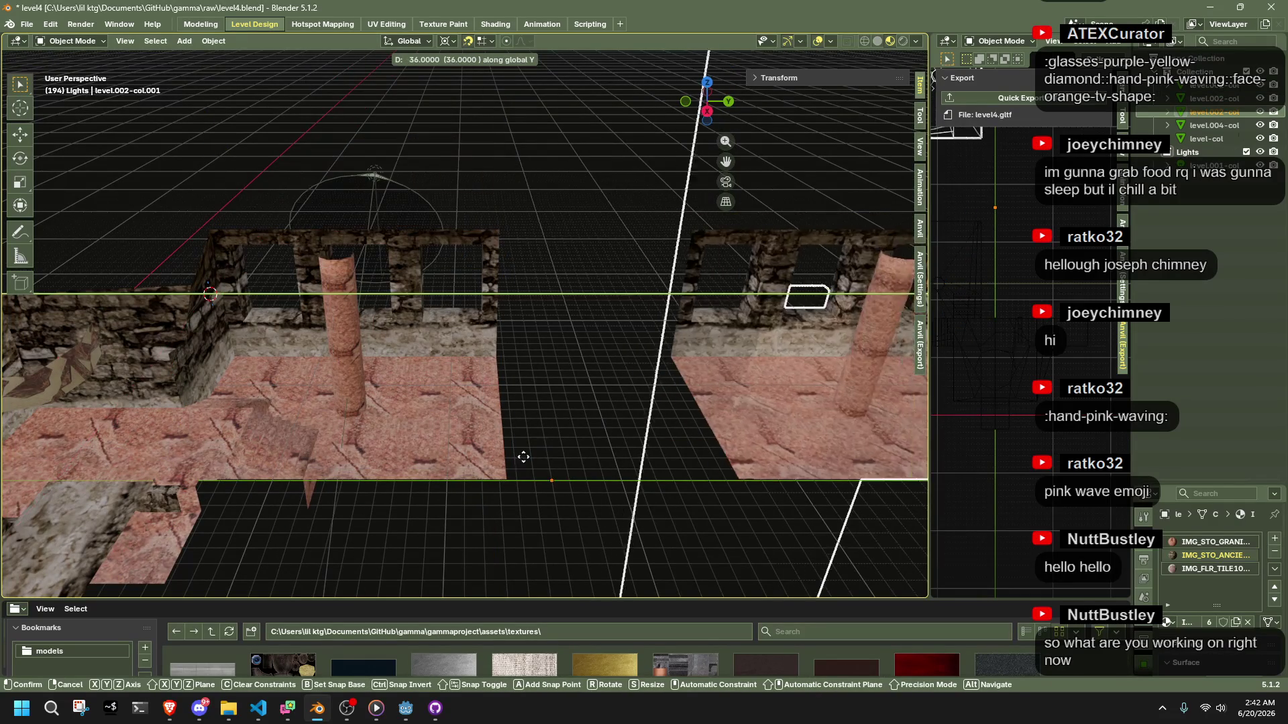
{"action": "left_click", "coordinate": [341, 459]}
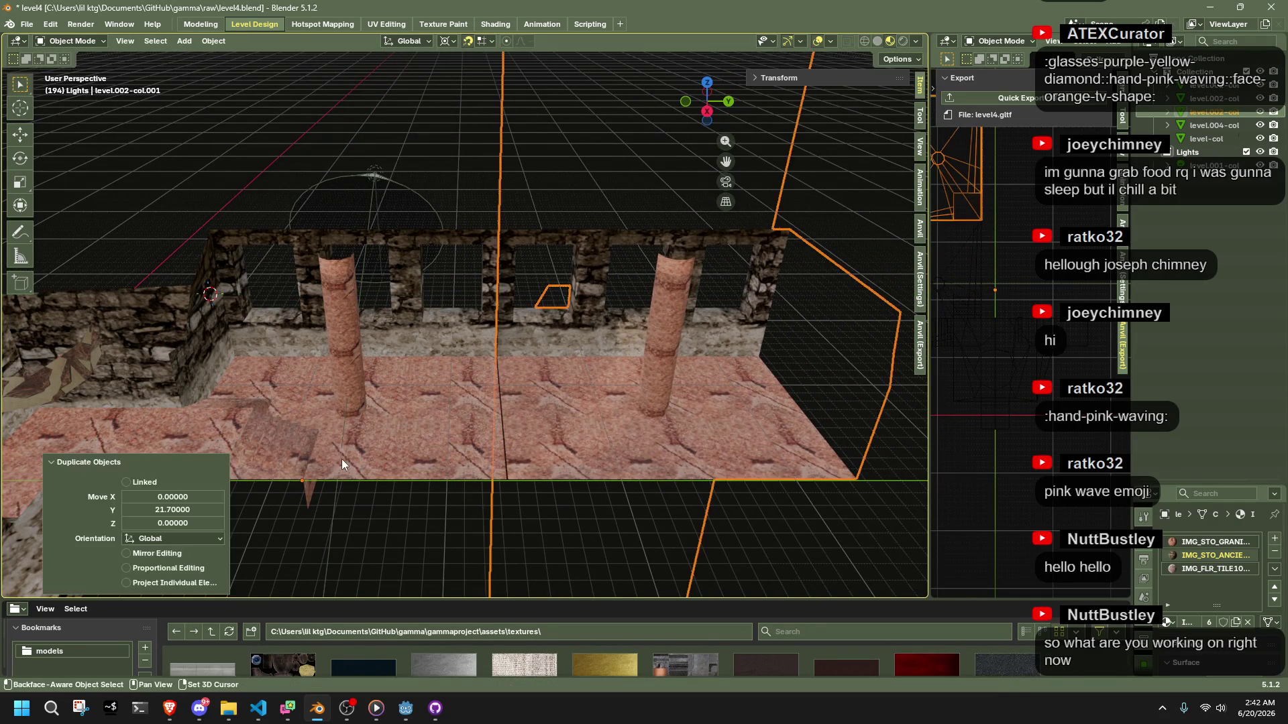
{"action": "key", "text": "ctrl+z"}
{"action": "key", "text": "shift+d"}
{"action": "key", "text": "y"}
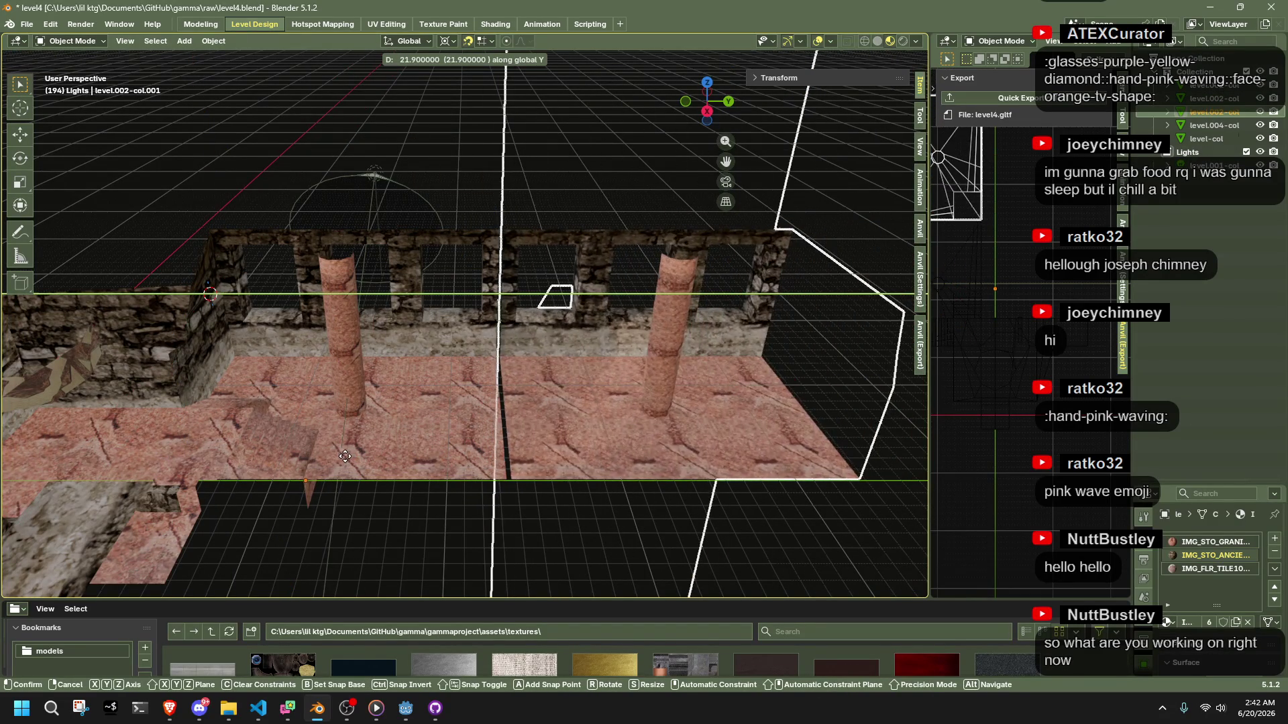
{"action": "left_click", "coordinate": [483, 438]}
{"action": "mouse_move", "coordinate": [533, 419]}
{"action": "left_mouse_down"}
{"action": "mouse_move", "coordinate": [739, 447]}
{"action": "mouse_move", "coordinate": [820, 384]}
{"action": "mouse_move", "coordinate": [773, 388]}
{"action": "left_mouse_up"}
{"action": "mouse_move", "coordinate": [553, 384]}
{"action": "left_mouse_down"}
{"action": "mouse_move", "coordinate": [590, 387]}
{"action": "mouse_move", "coordinate": [625, 425]}
{"action": "mouse_move", "coordinate": [582, 430]}
{"action": "mouse_move", "coordinate": [549, 455]}
{"action": "left_mouse_up"}
{"action": "key", "text": "ctrl+z"}
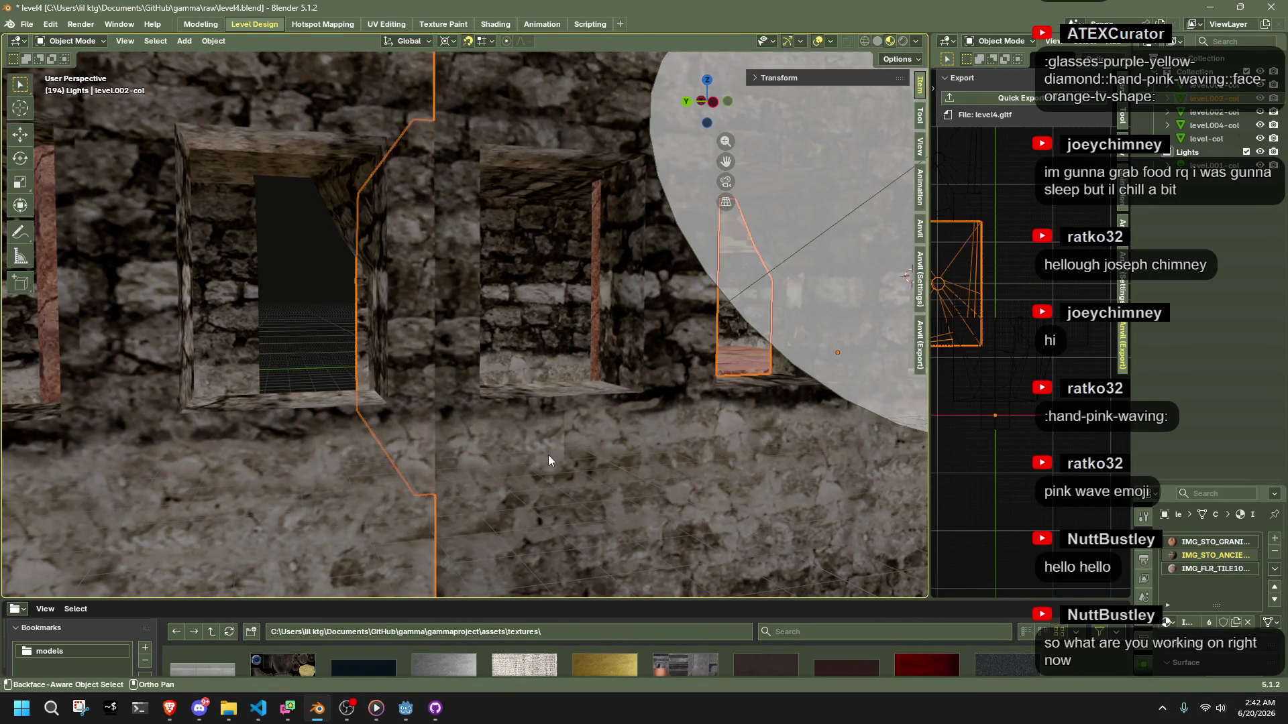
{"action": "scroll", "coordinate": [548, 455], "scroll_direction": "down", "scroll_amount": 3}
{"action": "key", "text": "ctrl+shift+z"}
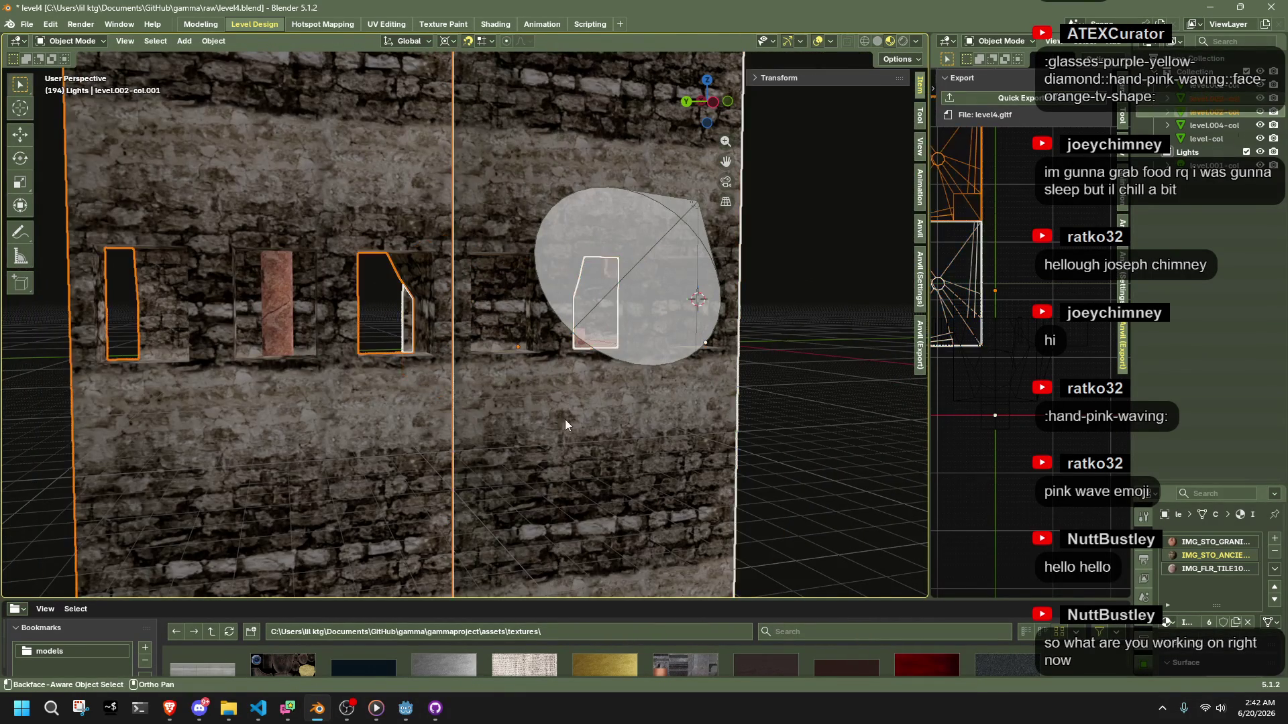
Average the normals of the copied room section's mesh
{"action": "key", "text": "Tab"}
{"action": "key", "text": "alt+n"}
{"action": "left_click", "coordinate": [691, 436]}
{"action": "key", "text": "Tab"}
{"action": "key", "text": "Tab"}
{"action": "key", "text": "Tab"}
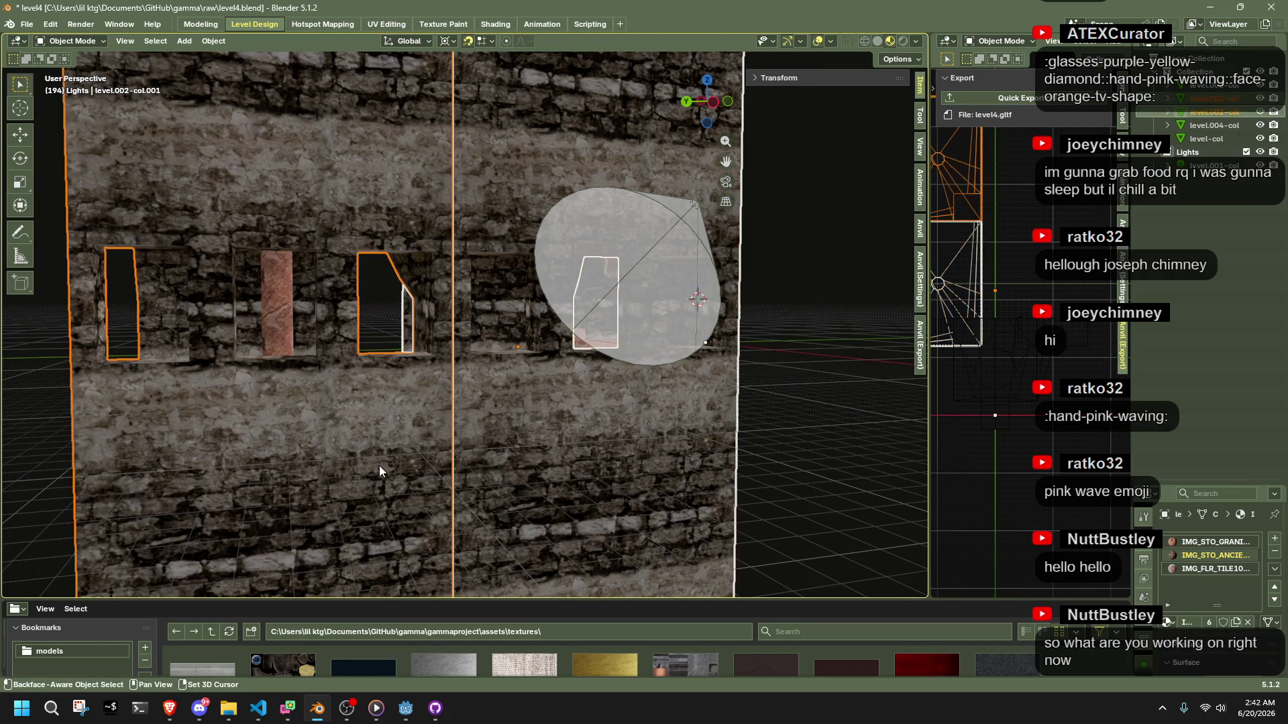
Re-enter Edit Mode on the copy and deselect all its faces
{"action": "mouse_move", "coordinate": [380, 471]}
{"action": "left_mouse_down"}
{"action": "mouse_move", "coordinate": [754, 479]}
{"action": "mouse_move", "coordinate": [706, 453]}
{"action": "mouse_move", "coordinate": [524, 473]}
{"action": "mouse_move", "coordinate": [496, 443]}
{"action": "mouse_move", "coordinate": [588, 422]}
{"action": "mouse_move", "coordinate": [576, 437]}
{"action": "mouse_move", "coordinate": [588, 499]}
{"action": "left_mouse_up"}
{"action": "key", "text": "Tab"}
{"action": "scroll", "coordinate": [510, 481], "scroll_direction": "up", "scroll_amount": 3}
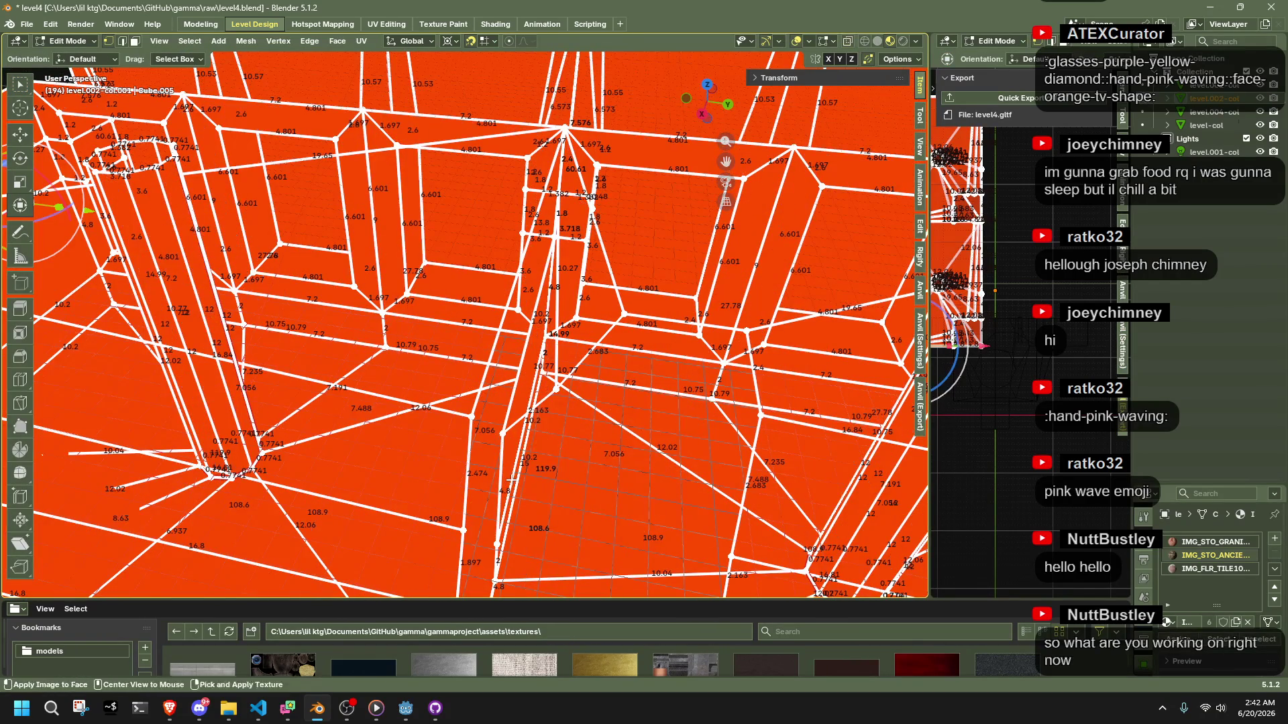
{"action": "mouse_move", "coordinate": [524, 473]}
{"action": "left_mouse_down"}
{"action": "mouse_move", "coordinate": [639, 403]}
{"action": "mouse_move", "coordinate": [591, 503]}
{"action": "mouse_move", "coordinate": [451, 352]}
{"action": "mouse_move", "coordinate": [473, 322]}
{"action": "mouse_move", "coordinate": [667, 276]}
{"action": "left_mouse_up"}
{"action": "key", "text": "alt+a"}
{"action": "left_click_drag", "start_coordinate": [627, 254], "coordinate": [600, 287]}
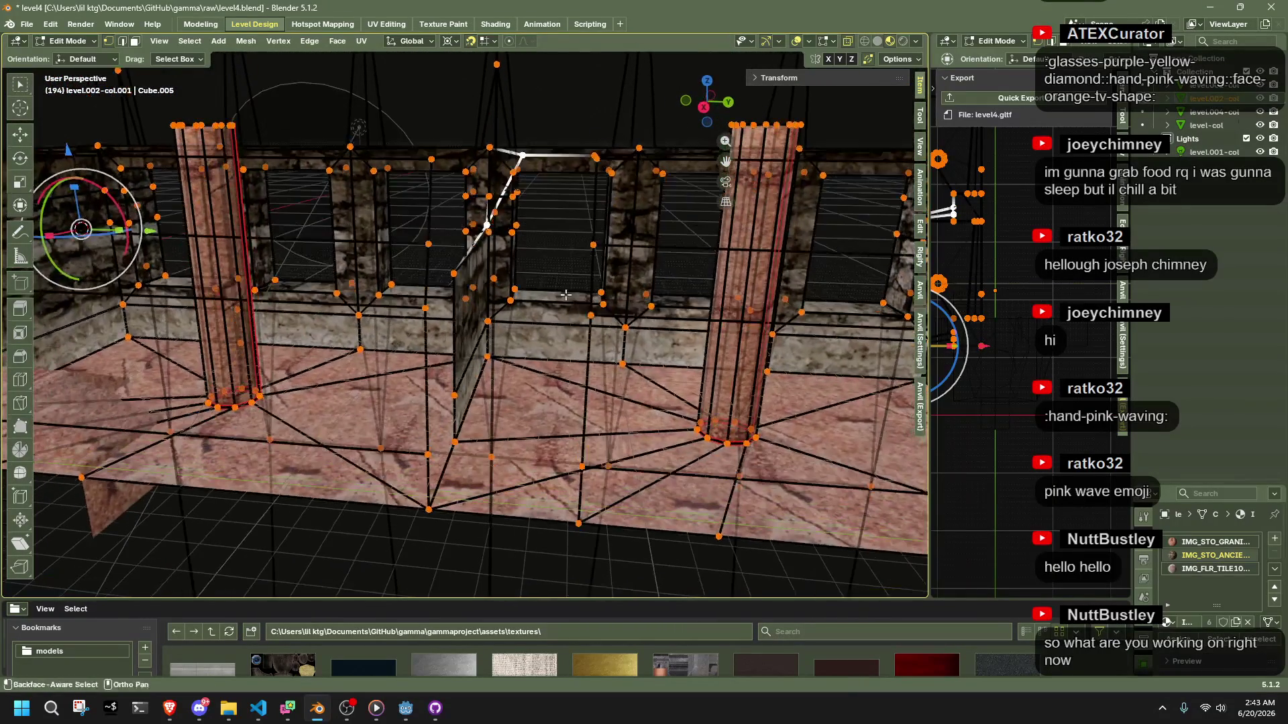
Collapse the selected vertices to one point by scaling X and Y to 0
{"action": "left_click_drag", "start_coordinate": [454, 274], "coordinate": [604, 290]}
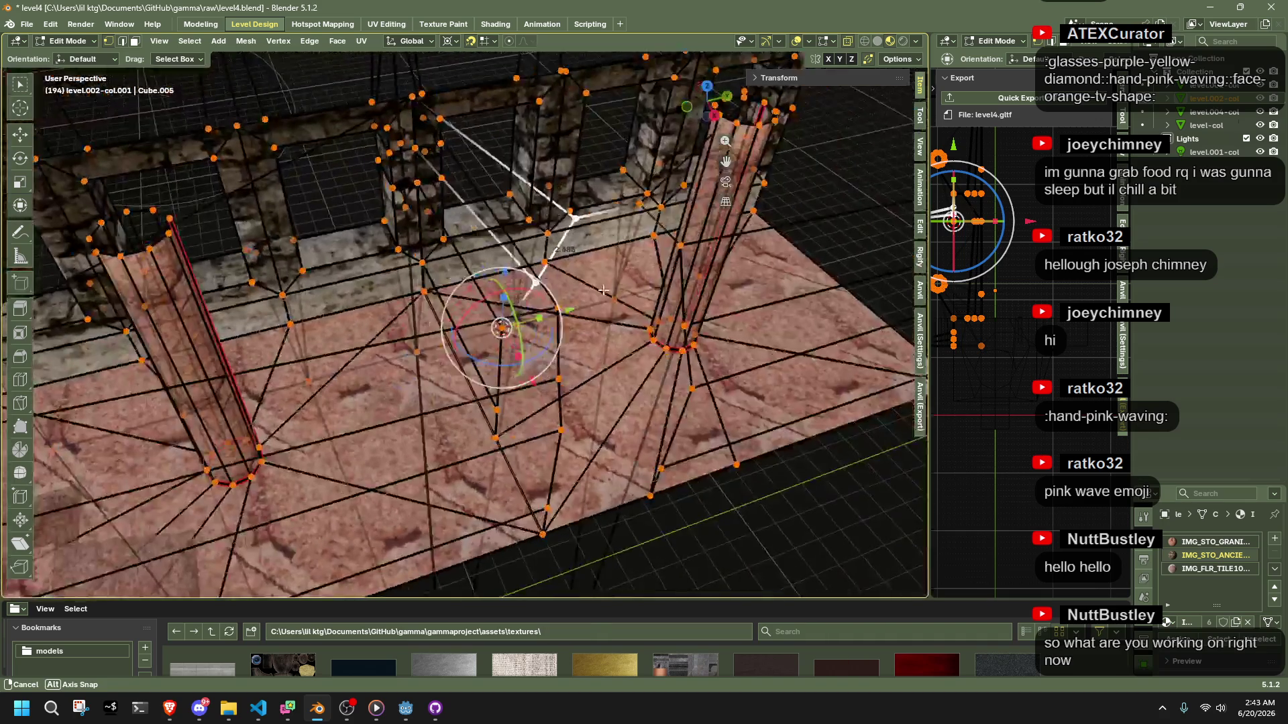
{"action": "key", "text": "s"}
{"action": "key", "text": "x"}
{"action": "key", "text": "Return"}
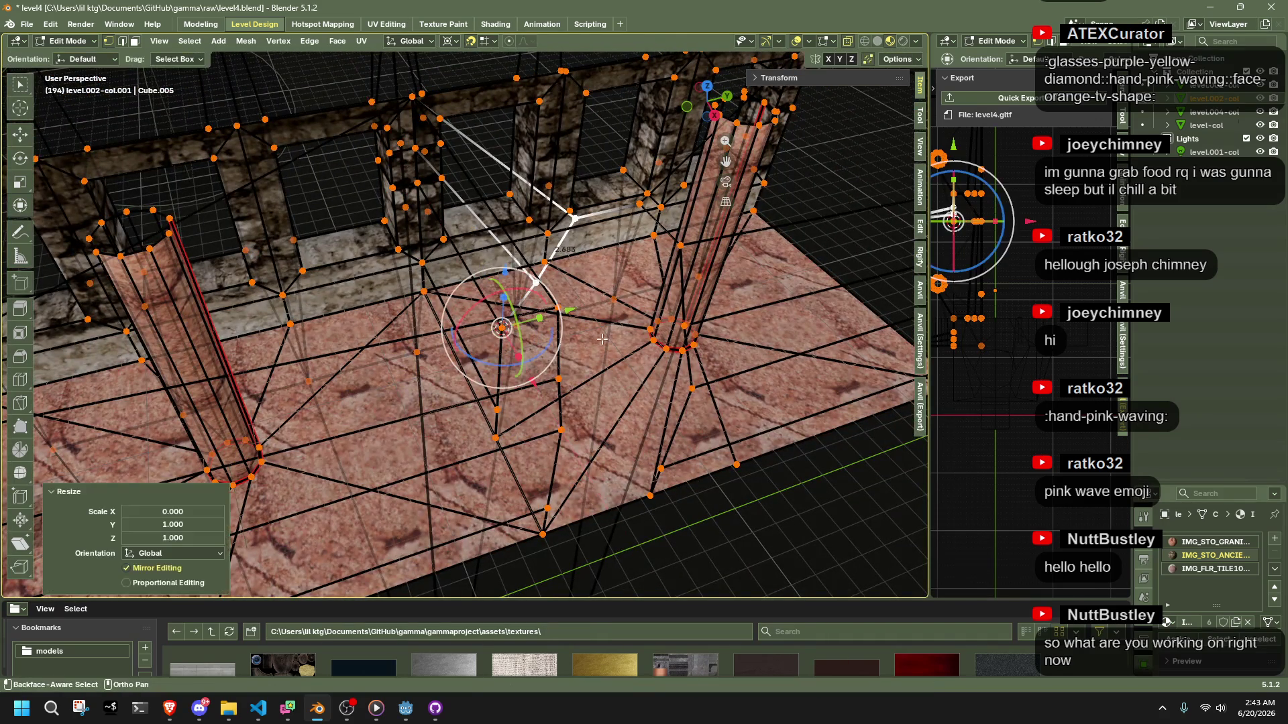
{"action": "key", "text": "KP_Decimal"}
{"action": "left_click", "coordinate": [450, 42]}
{"action": "left_click", "coordinate": [463, 93]}
{"action": "mouse_move", "coordinate": [464, 93]}
{"action": "left_mouse_down"}
{"action": "mouse_move", "coordinate": [615, 326]}
{"action": "mouse_move", "coordinate": [753, 472]}
{"action": "mouse_move", "coordinate": [647, 416]}
{"action": "mouse_move", "coordinate": [668, 419]}
{"action": "left_mouse_up"}
{"action": "key", "text": "s"}
{"action": "key", "text": "y"}
{"action": "key", "text": "0"}
{"action": "key", "text": "Return"}
In Top Ortho view, slide the right-edge vertices down along Y to the bottom edge
{"action": "left_click", "coordinate": [706, 103]}
{"action": "left_click_drag", "start_coordinate": [726, 162], "coordinate": [744, 196]}
{"action": "mouse_move", "coordinate": [535, 228]}
{"action": "left_mouse_down"}
{"action": "mouse_move", "coordinate": [612, 283]}
{"action": "mouse_move", "coordinate": [600, 279]}
{"action": "left_mouse_up"}
{"action": "key", "text": "g"}
{"action": "key", "text": "x"}
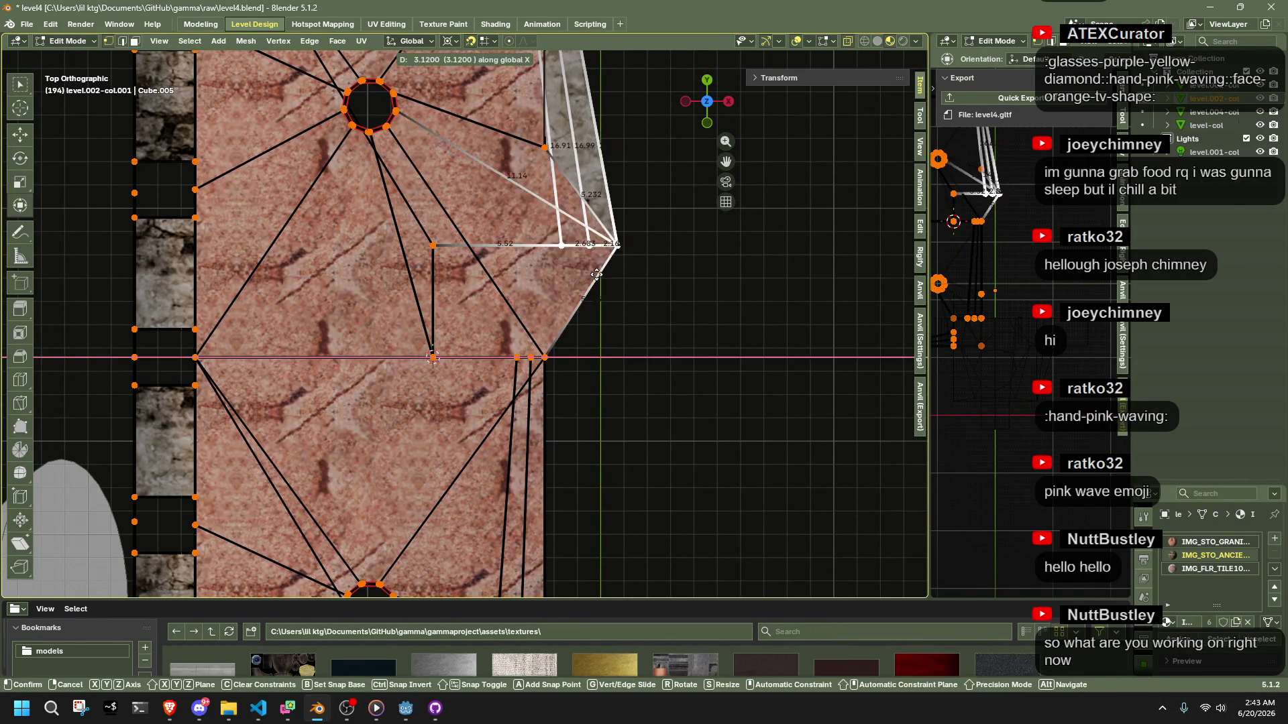
{"action": "key", "text": "y"}
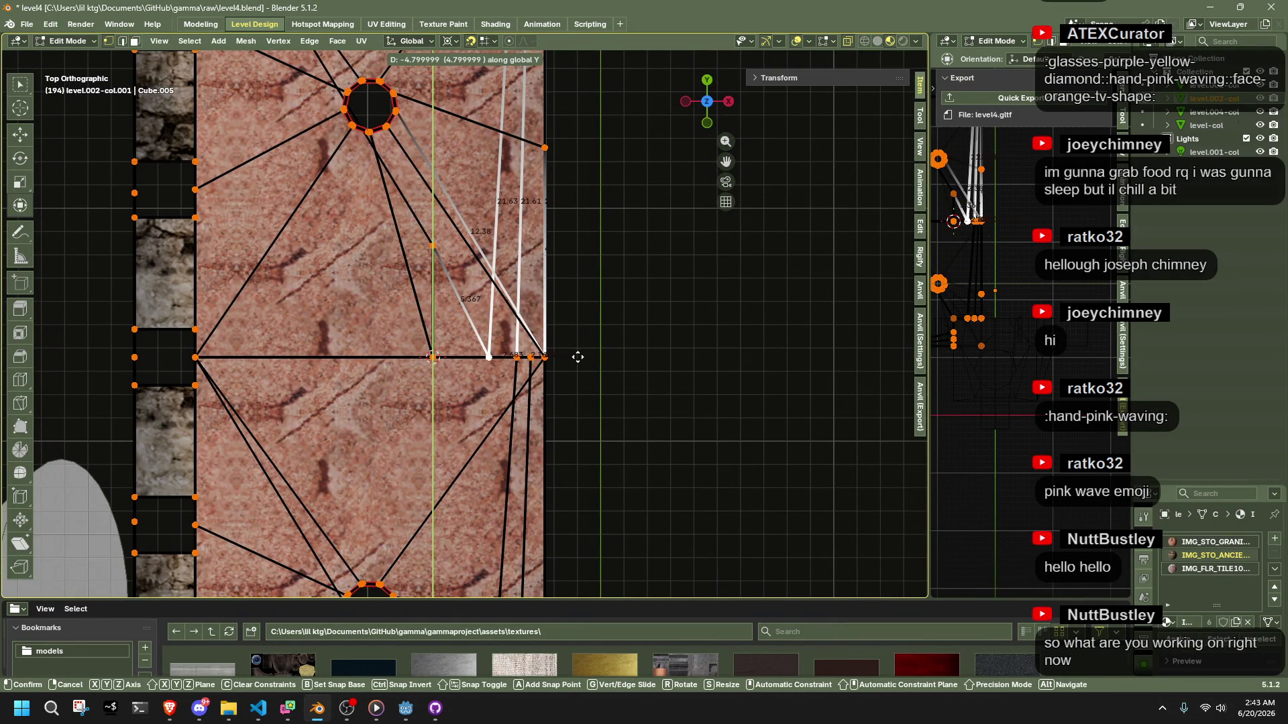
{"action": "left_click", "coordinate": [578, 357]}
{"action": "left_click", "coordinate": [584, 335]}
Move a single edge vertex to X 2.4, Y -4.8
{"action": "left_click", "coordinate": [458, 283]}
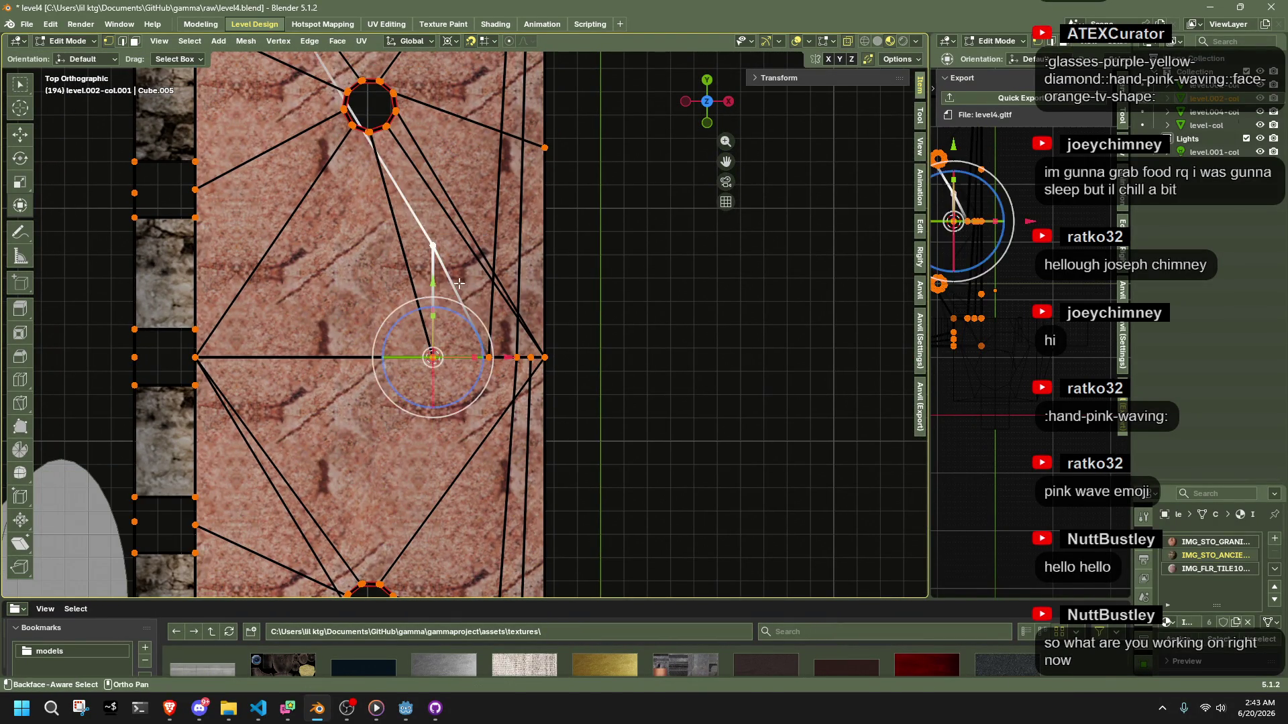
{"action": "key", "text": "g"}
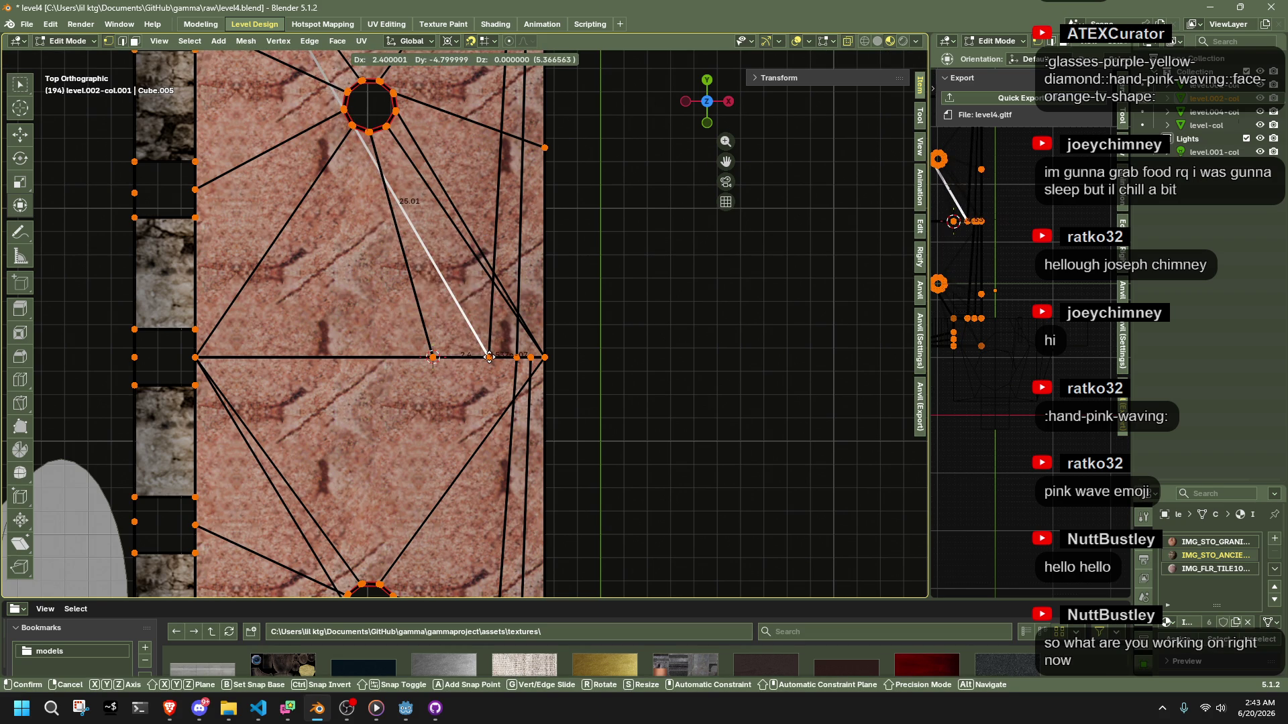
{"action": "left_click", "coordinate": [489, 357]}
{"action": "scroll", "coordinate": [460, 320], "scroll_direction": "up", "scroll_amount": 1}
{"action": "scroll", "coordinate": [600, 363], "scroll_direction": "up", "scroll_amount": 6}
{"action": "scroll", "coordinate": [602, 367], "scroll_direction": "down", "scroll_amount": 5}
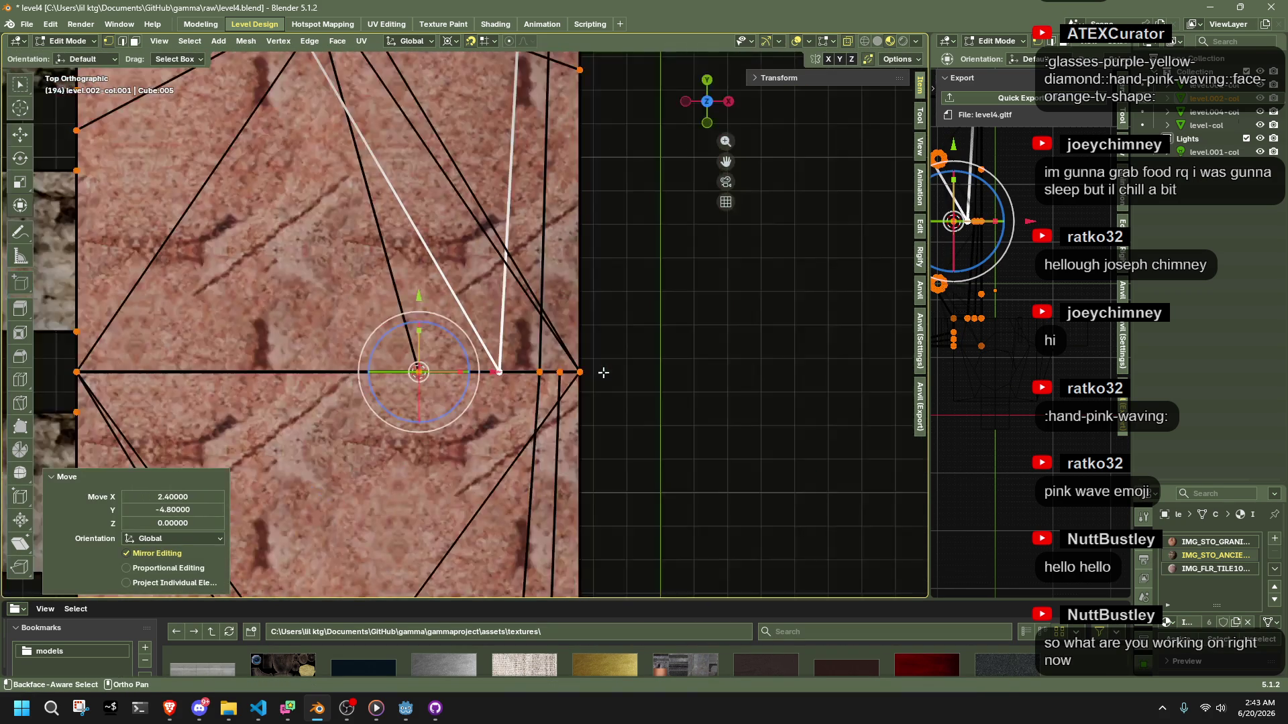
{"action": "left_click_drag", "start_coordinate": [613, 396], "coordinate": [656, 464]}
Pull the room's corner wall edge outward along Y
{"action": "mouse_move", "coordinate": [566, 438]}
{"action": "left_mouse_down"}
{"action": "mouse_move", "coordinate": [582, 342]}
{"action": "mouse_move", "coordinate": [606, 371]}
{"action": "mouse_move", "coordinate": [687, 362]}
{"action": "mouse_move", "coordinate": [591, 295]}
{"action": "mouse_move", "coordinate": [550, 322]}
{"action": "left_mouse_up"}
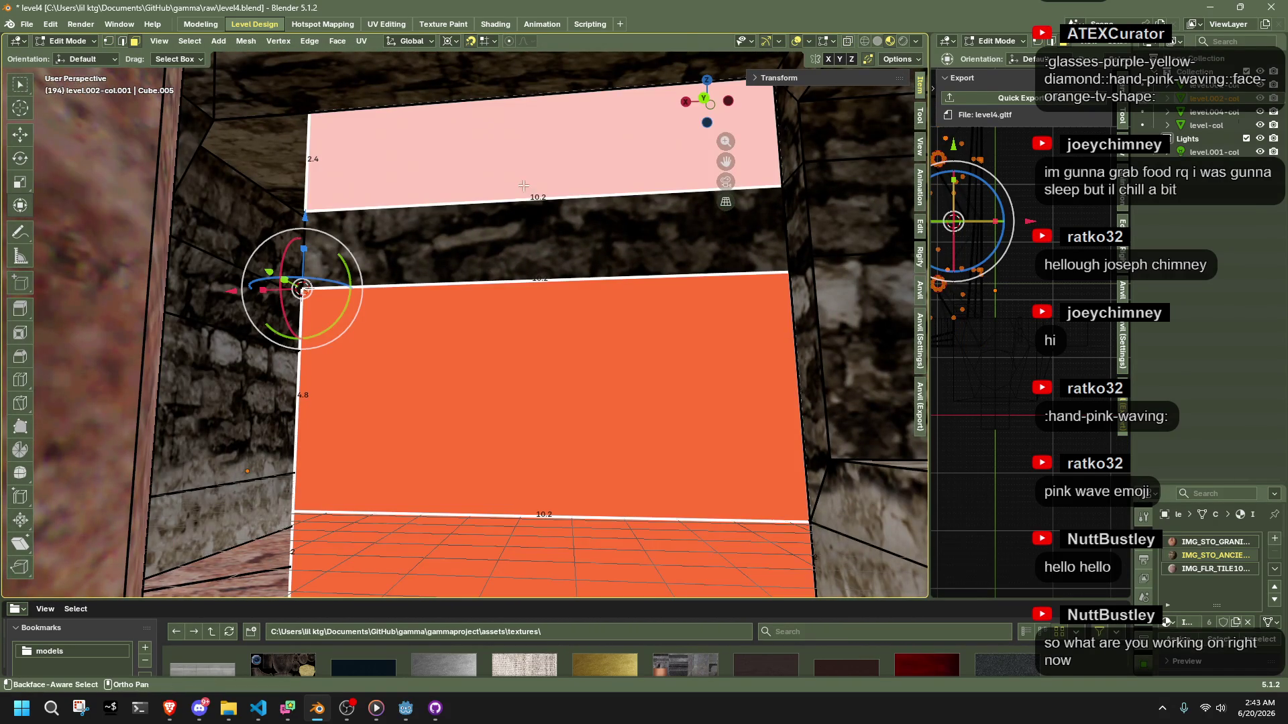
{"action": "right_click", "coordinate": [598, 278]}
{"action": "mouse_move", "coordinate": [597, 279]}
{"action": "left_mouse_down"}
{"action": "mouse_move", "coordinate": [560, 376]}
{"action": "mouse_move", "coordinate": [736, 406]}
{"action": "mouse_move", "coordinate": [510, 282]}
{"action": "mouse_move", "coordinate": [465, 224]}
{"action": "mouse_move", "coordinate": [590, 296]}
{"action": "mouse_move", "coordinate": [500, 282]}
{"action": "mouse_move", "coordinate": [569, 434]}
{"action": "mouse_move", "coordinate": [561, 425]}
{"action": "mouse_move", "coordinate": [661, 334]}
{"action": "mouse_move", "coordinate": [620, 335]}
{"action": "left_mouse_up"}
{"action": "right_click", "coordinate": [464, 224]}
{"action": "left_click", "coordinate": [661, 333]}
{"action": "key", "text": "g"}
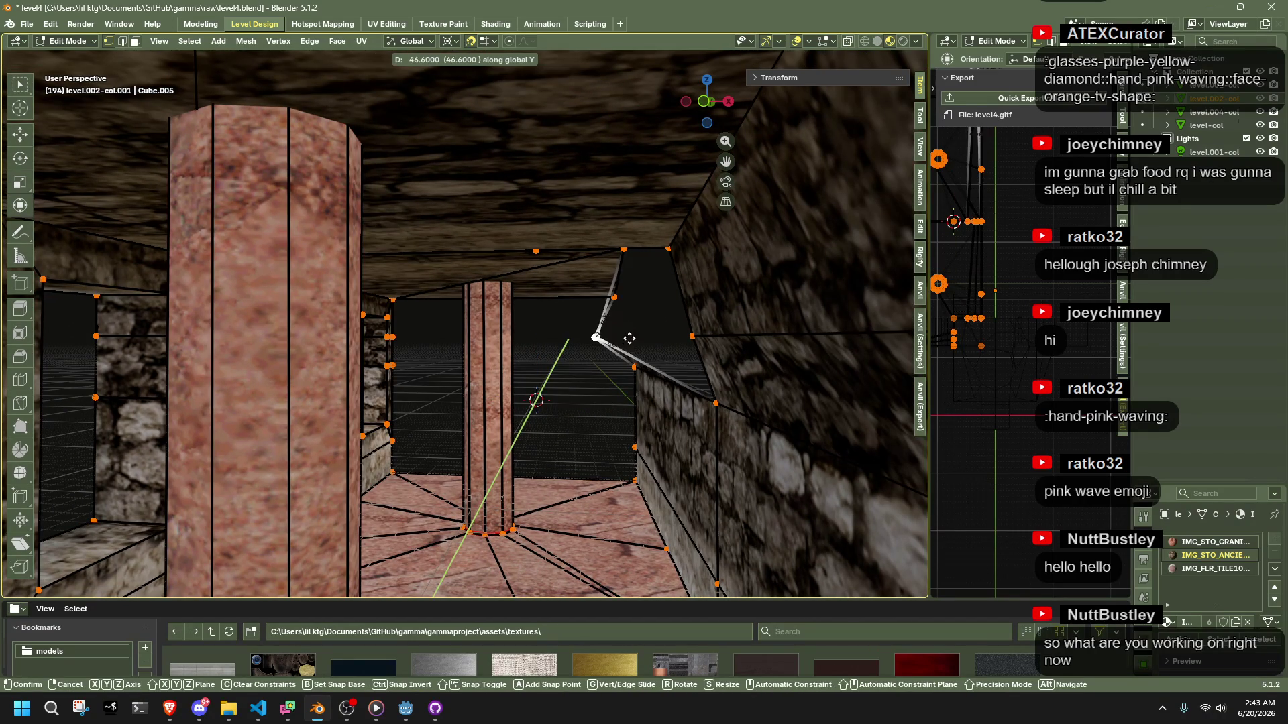
{"action": "left_click", "coordinate": [661, 346]}
Snap the 3D cursor to the selection and collapse the vertices to 0 in X and Z
{"action": "key", "text": "shift+s"}
{"action": "type", "text": "2"}
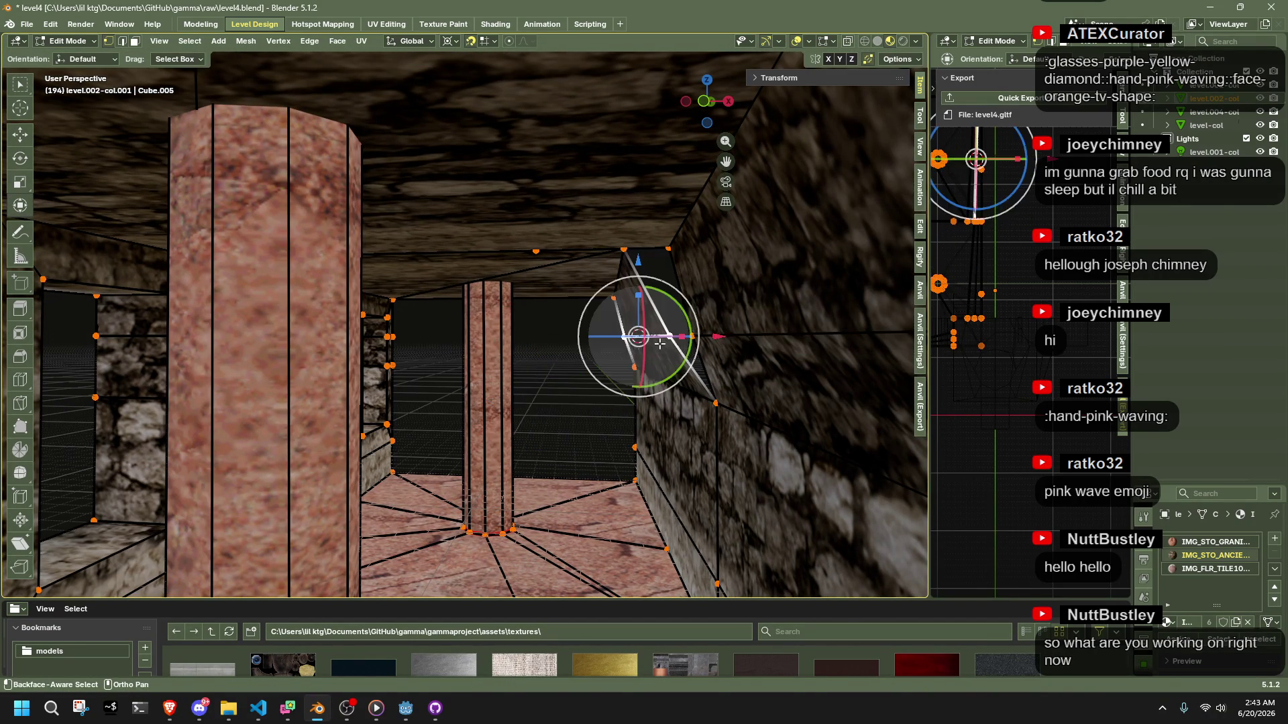
{"action": "type", "text": "sx"}
{"action": "type", "text": "0"}
{"action": "key", "text": "shift+y"}
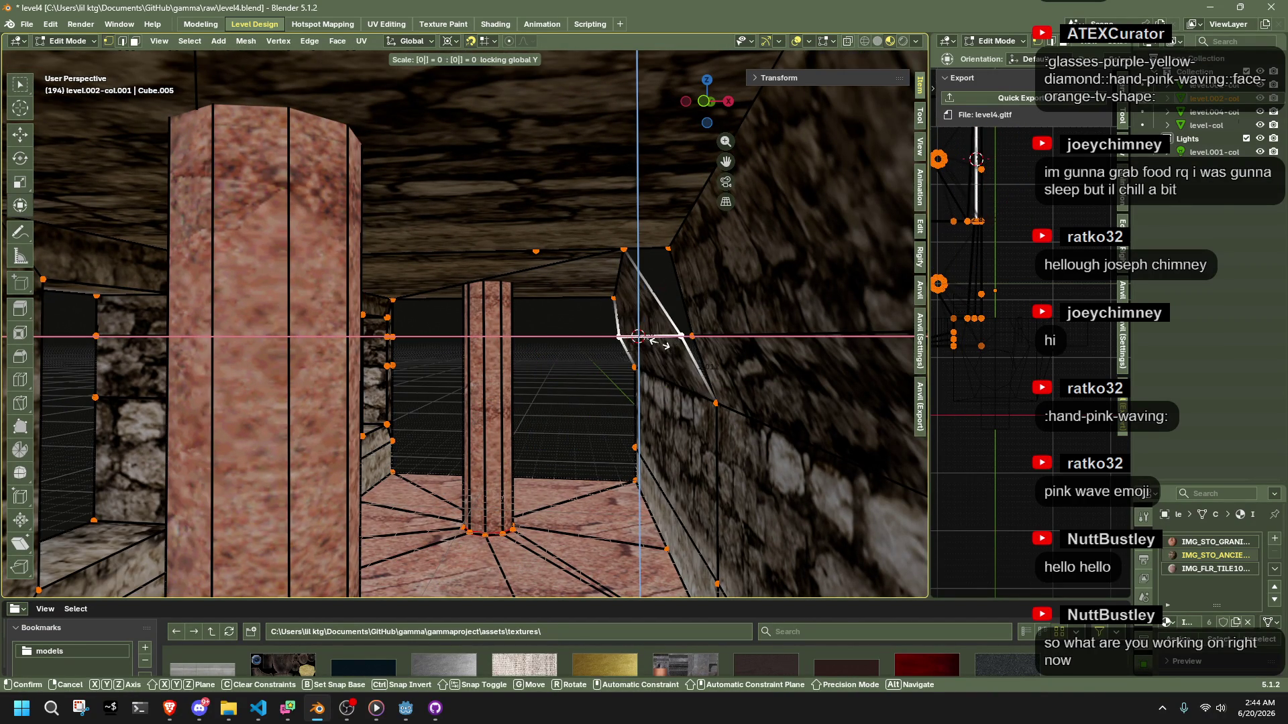
{"action": "key", "text": "Return"}
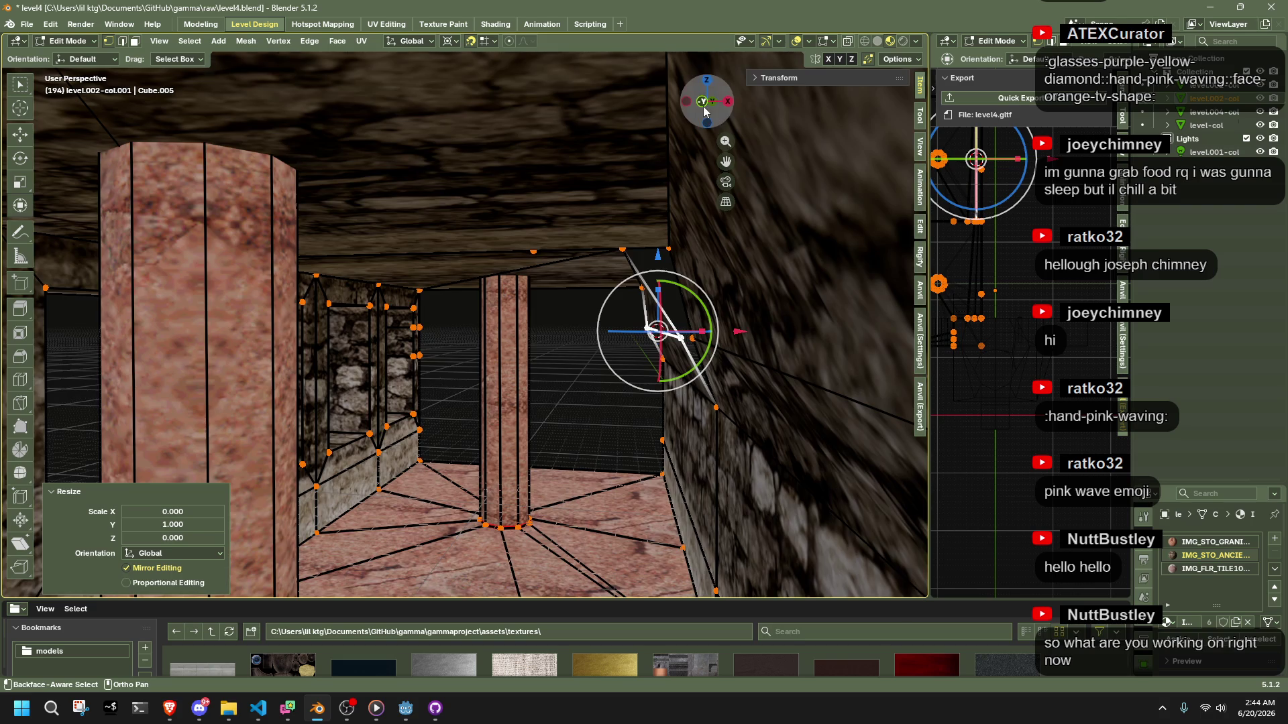
{"action": "left_click", "coordinate": [703, 101]}
Flatten the corner vertex in X and Z, then shift it -0.3 along X
{"action": "left_click_drag", "start_coordinate": [772, 379], "coordinate": [541, 385]}
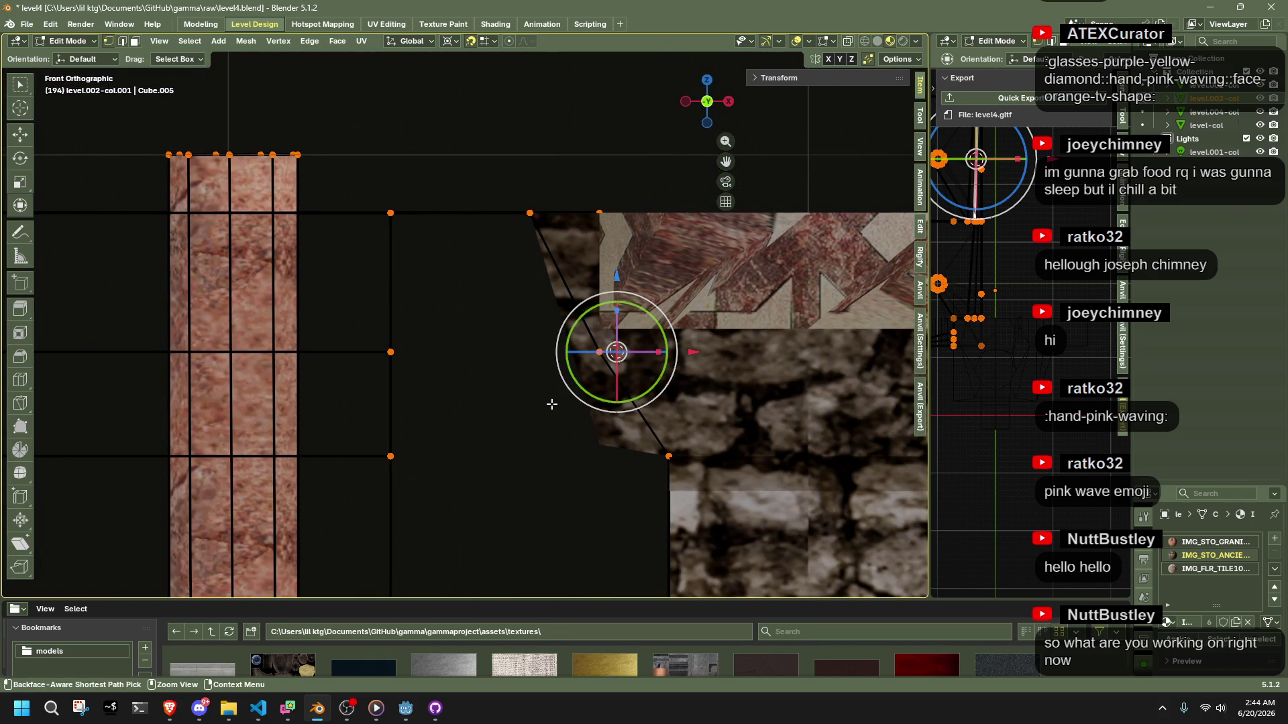
{"action": "scroll", "coordinate": [612, 442], "scroll_direction": "up", "scroll_amount": 2}
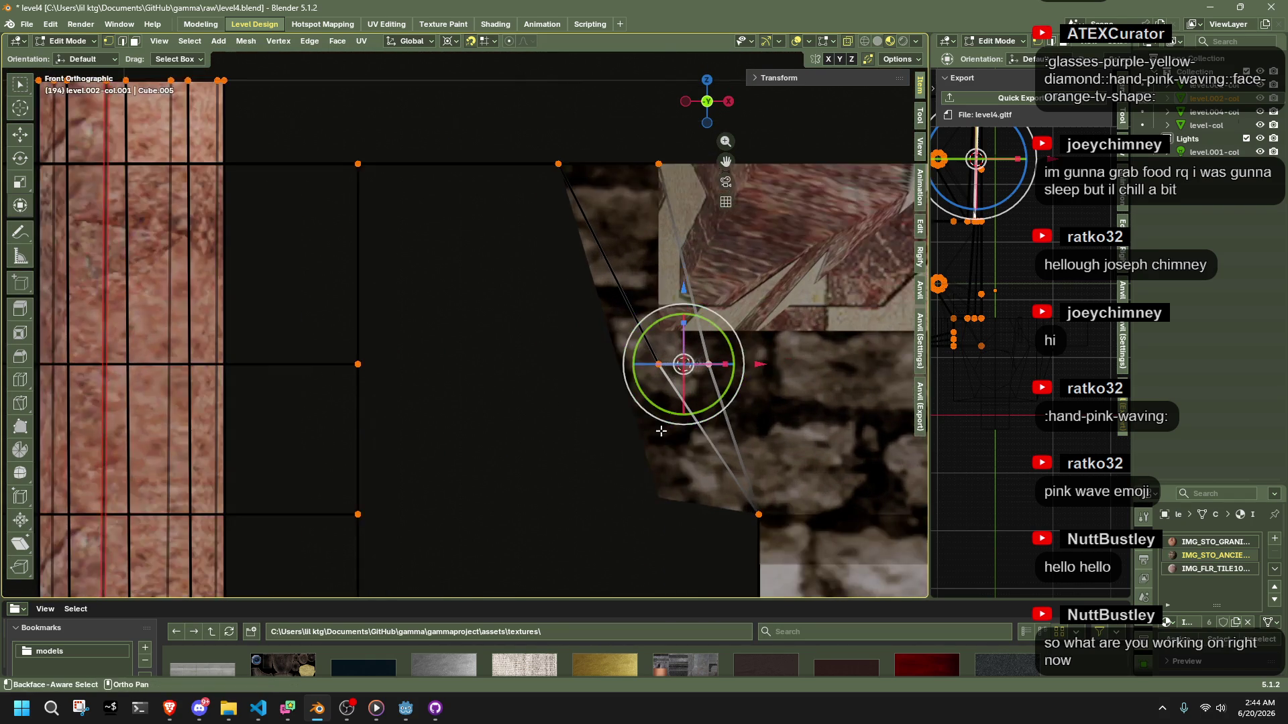
{"action": "key", "text": "s"}
{"action": "key", "text": "shift+y"}
{"action": "type", "text": "0"}
{"action": "key", "text": "Return"}
{"action": "scroll", "coordinate": [617, 402], "scroll_direction": "up", "scroll_amount": 2}
{"action": "key", "text": "g"}
{"action": "key", "text": "x"}
{"action": "left_click", "coordinate": [577, 419]}
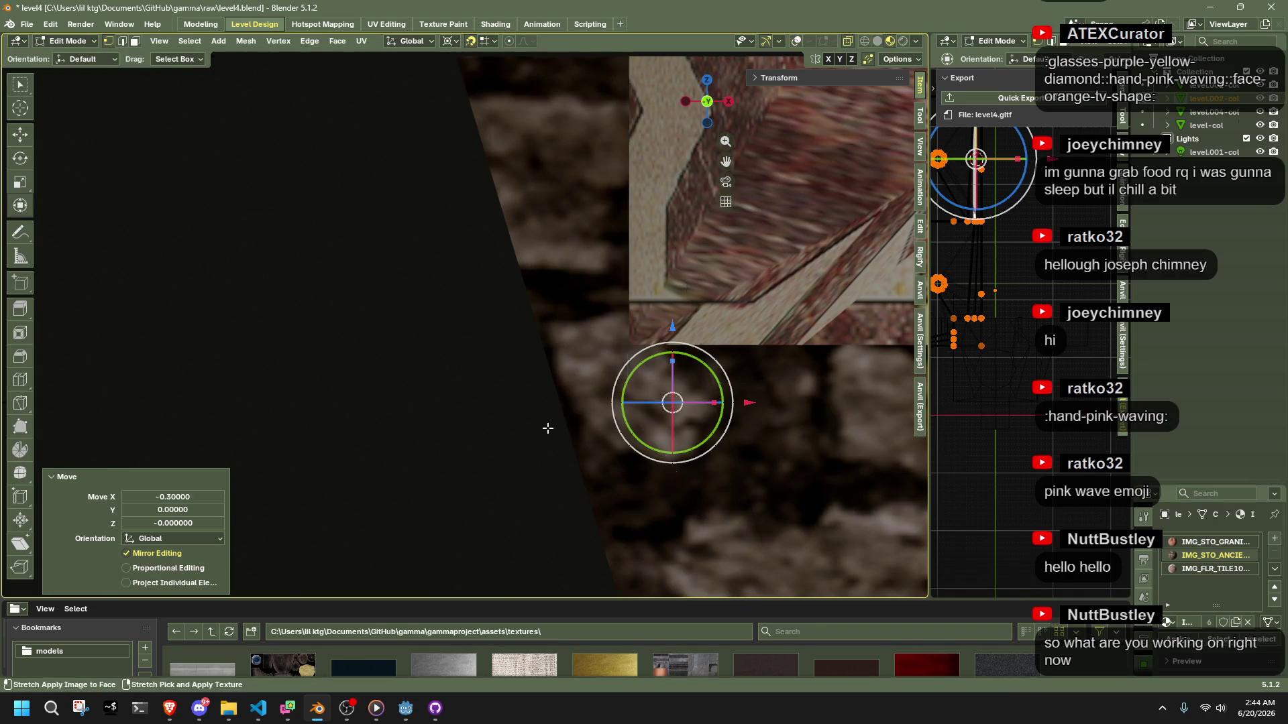
In Front view, box-select the corner vertices and shift them -1.2 along X
{"action": "key", "text": "KP_1"}
{"action": "key", "text": "shift+alt+z"}
{"action": "left_click_drag", "start_coordinate": [610, 494], "coordinate": [545, 350]}
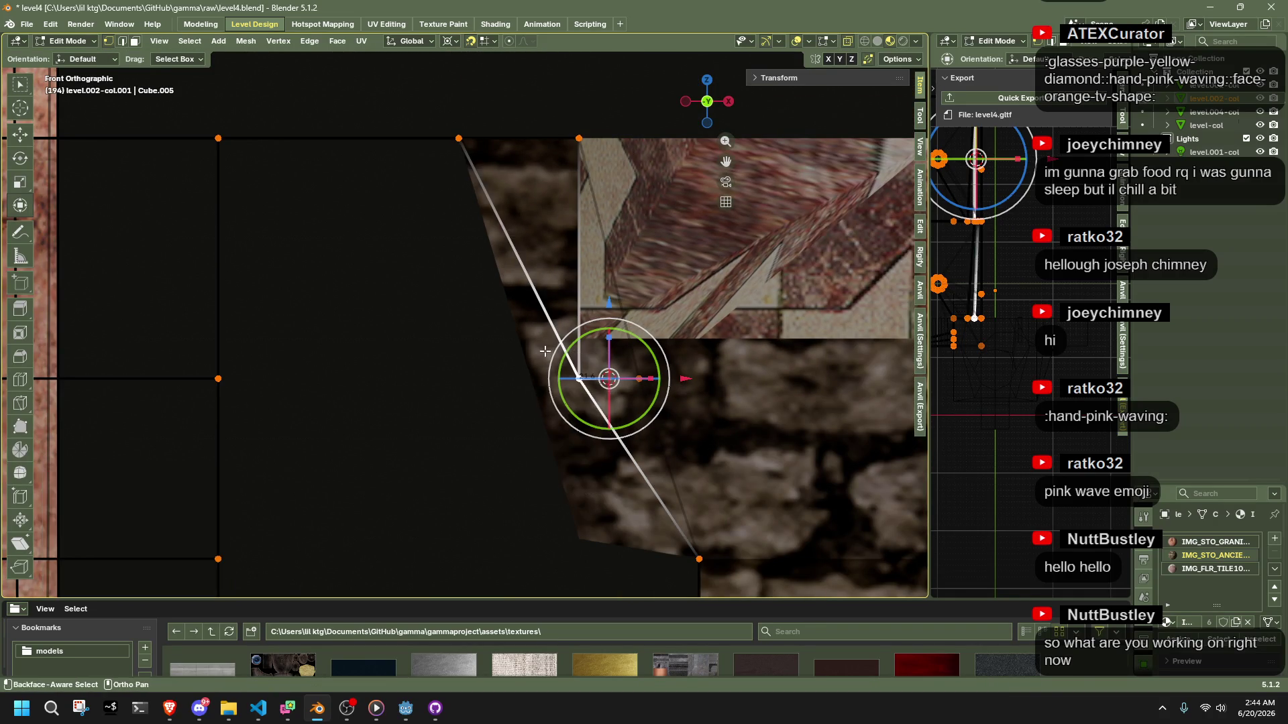
{"action": "key", "text": "g"}
{"action": "key", "text": "y"}
{"action": "key", "text": "x"}
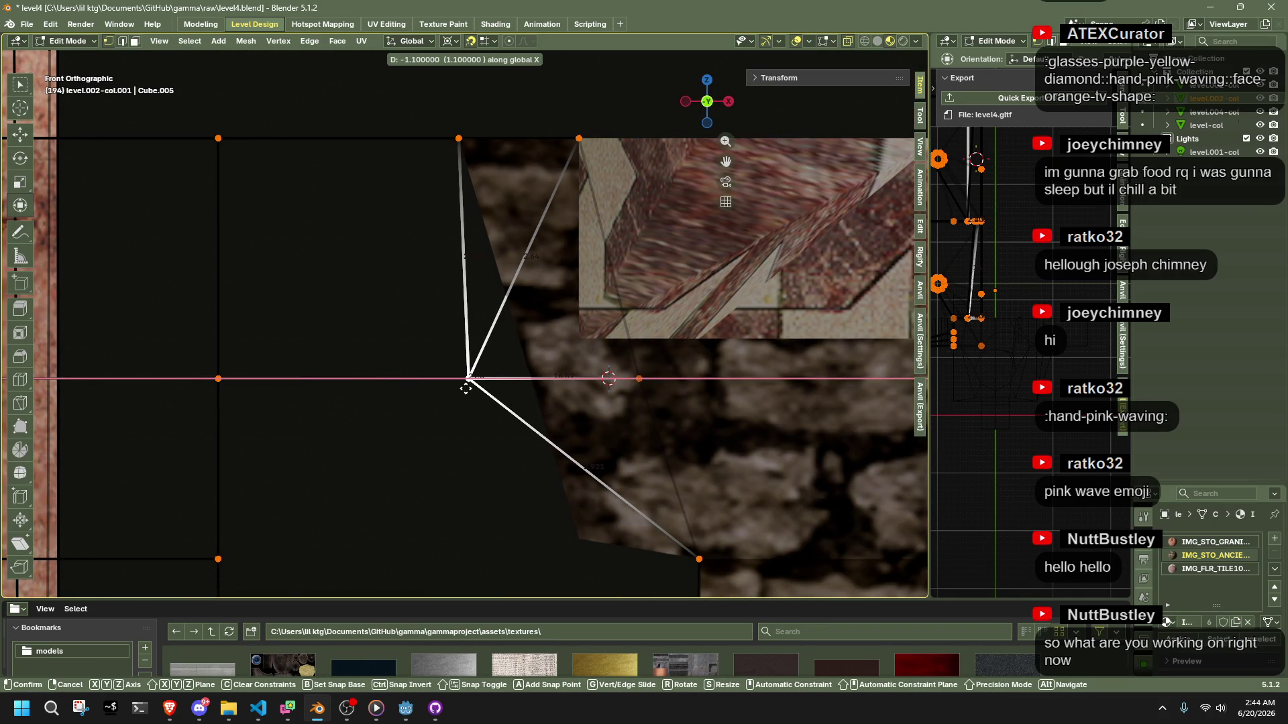
{"action": "left_click", "coordinate": [459, 389]}
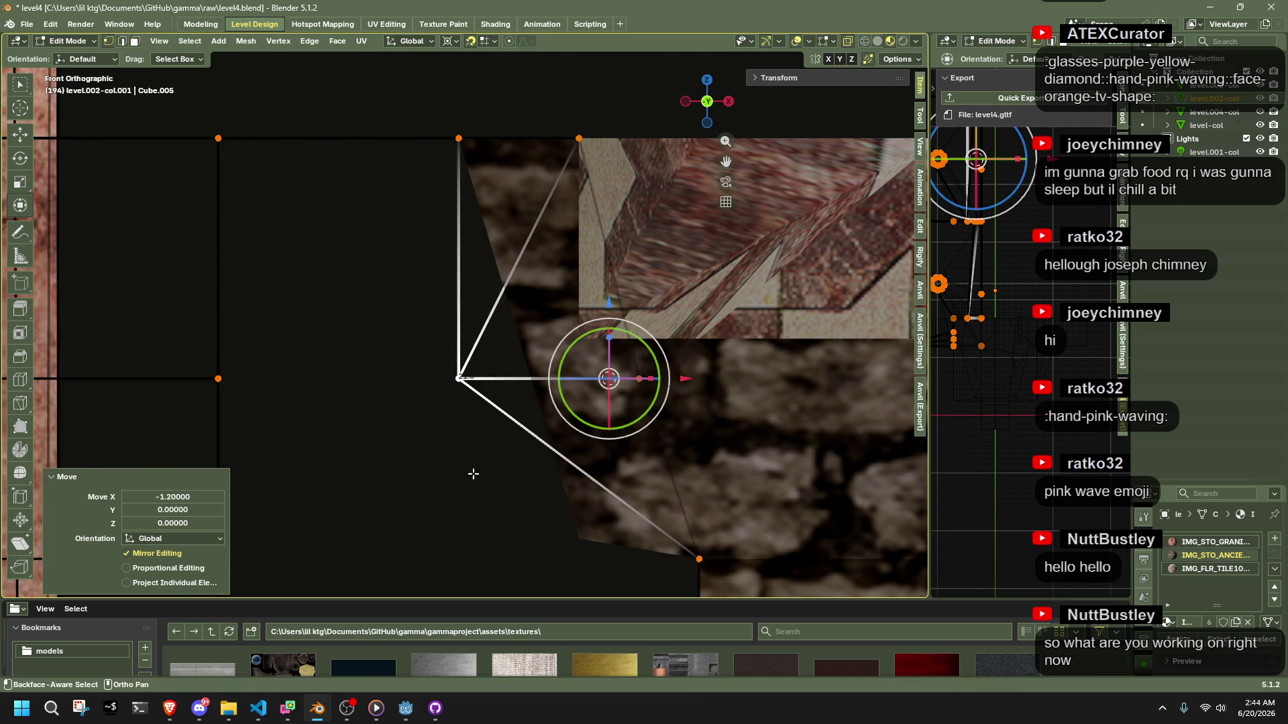
Line up two wall-bend vertices by scaling them to 0 along X
{"action": "left_click_drag", "start_coordinate": [474, 474], "coordinate": [543, 483]}
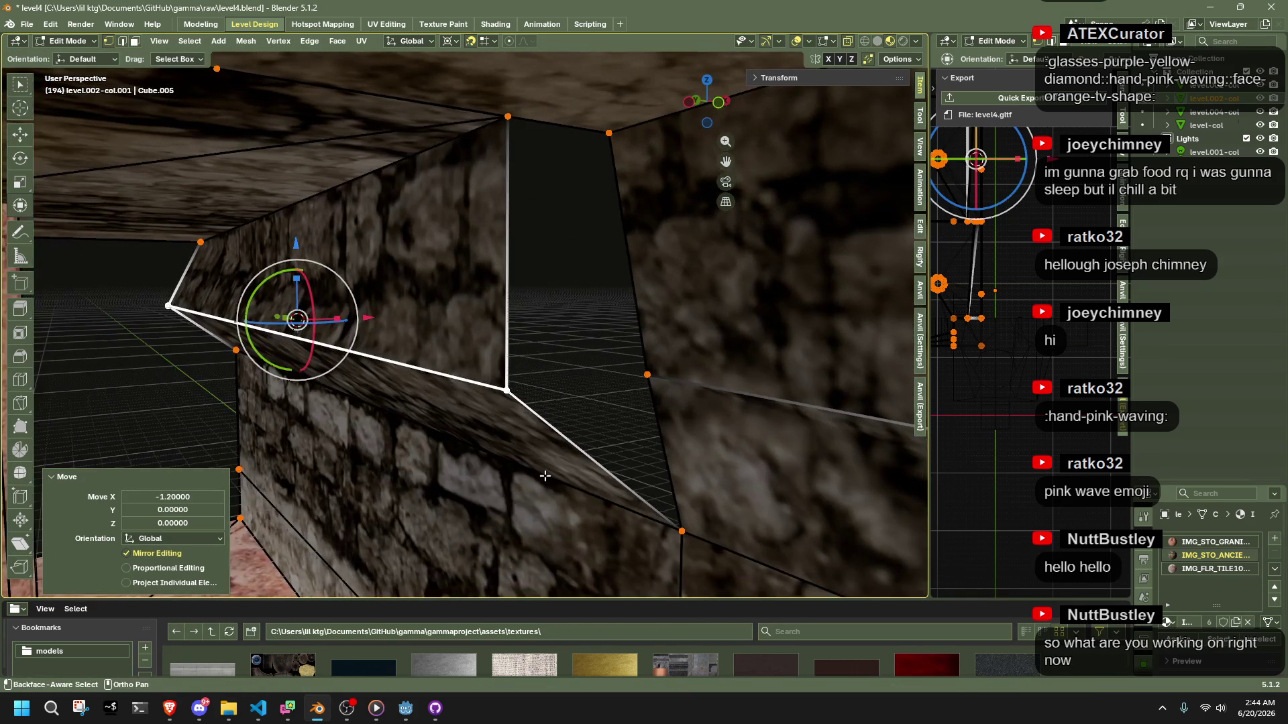
{"action": "left_click_drag", "start_coordinate": [535, 316], "coordinate": [500, 315]}
{"action": "left_click", "coordinate": [261, 288]}
{"action": "left_click", "coordinate": [257, 290]}
{"action": "left_click", "coordinate": [301, 230], "text": "shift"}
{"action": "key", "text": "s"}
{"action": "key", "text": "x"}
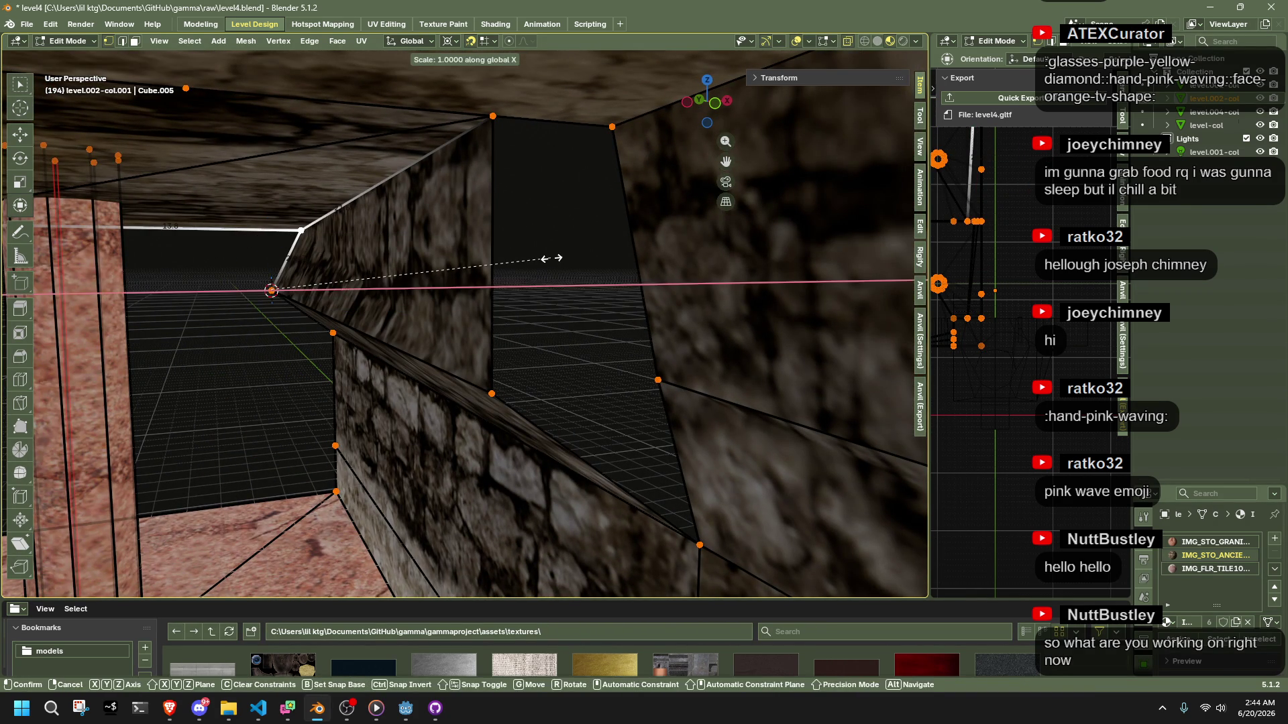
{"action": "key", "text": "0"}
{"action": "key", "text": "Return"}
Select the dark wall face's edges, grow the selection, then pick the floor edge beside the wall
{"action": "scroll", "coordinate": [568, 293], "scroll_direction": "up", "scroll_amount": 5}
{"action": "left_click_drag", "start_coordinate": [567, 269], "coordinate": [561, 215]}
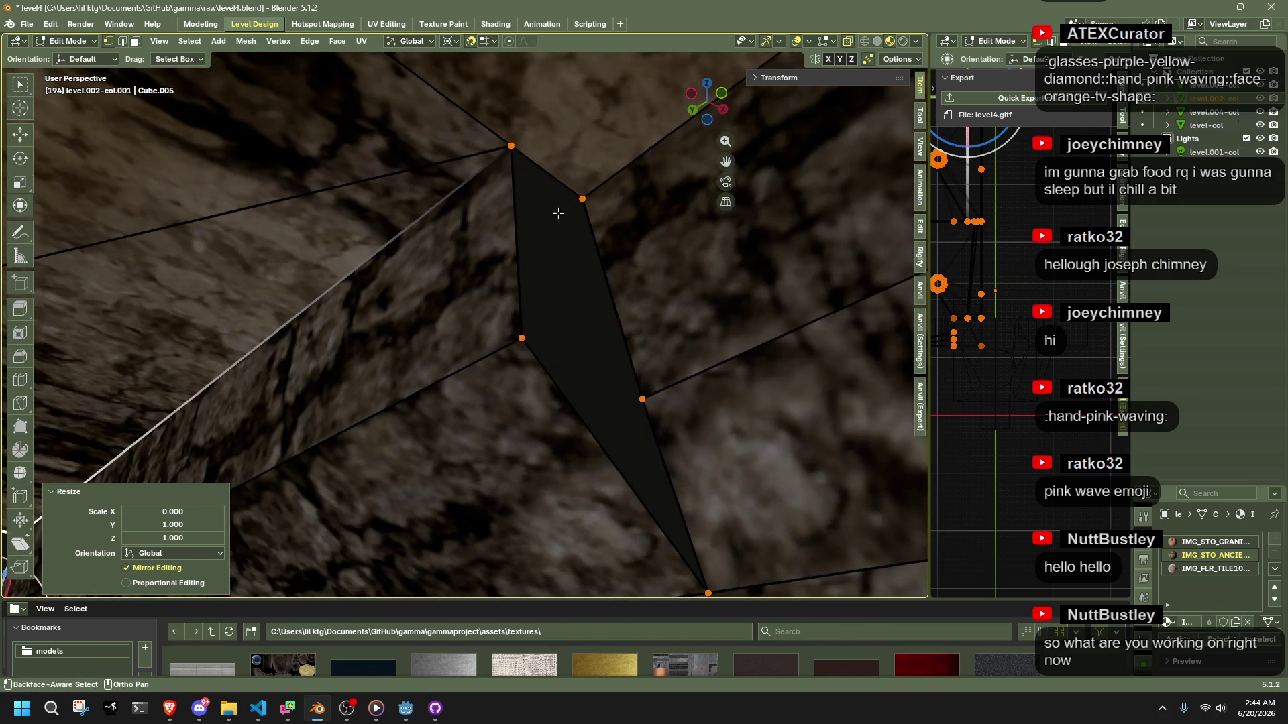
{"action": "left_click", "coordinate": [517, 158]}
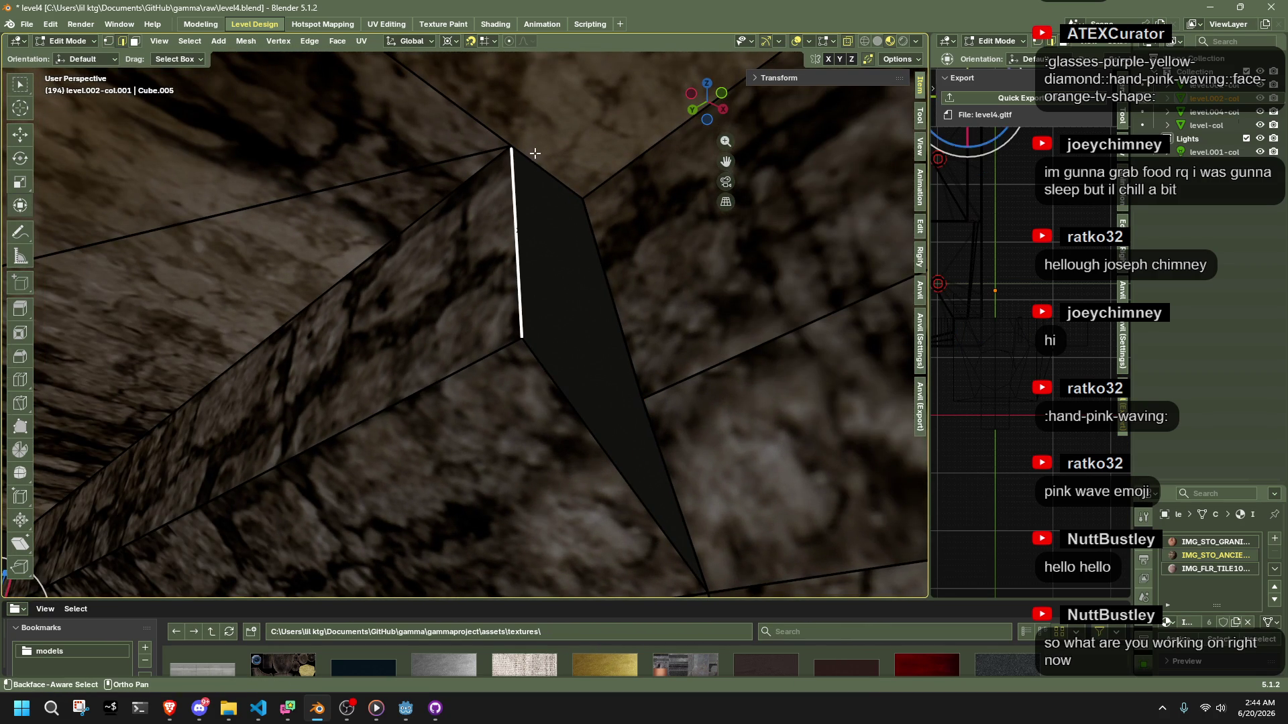
{"action": "left_click", "coordinate": [546, 168]}
{"action": "left_click", "coordinate": [527, 244]}
{"action": "key", "text": "ctrl+KP_Add"}
{"action": "key", "text": "KP_Decimal"}
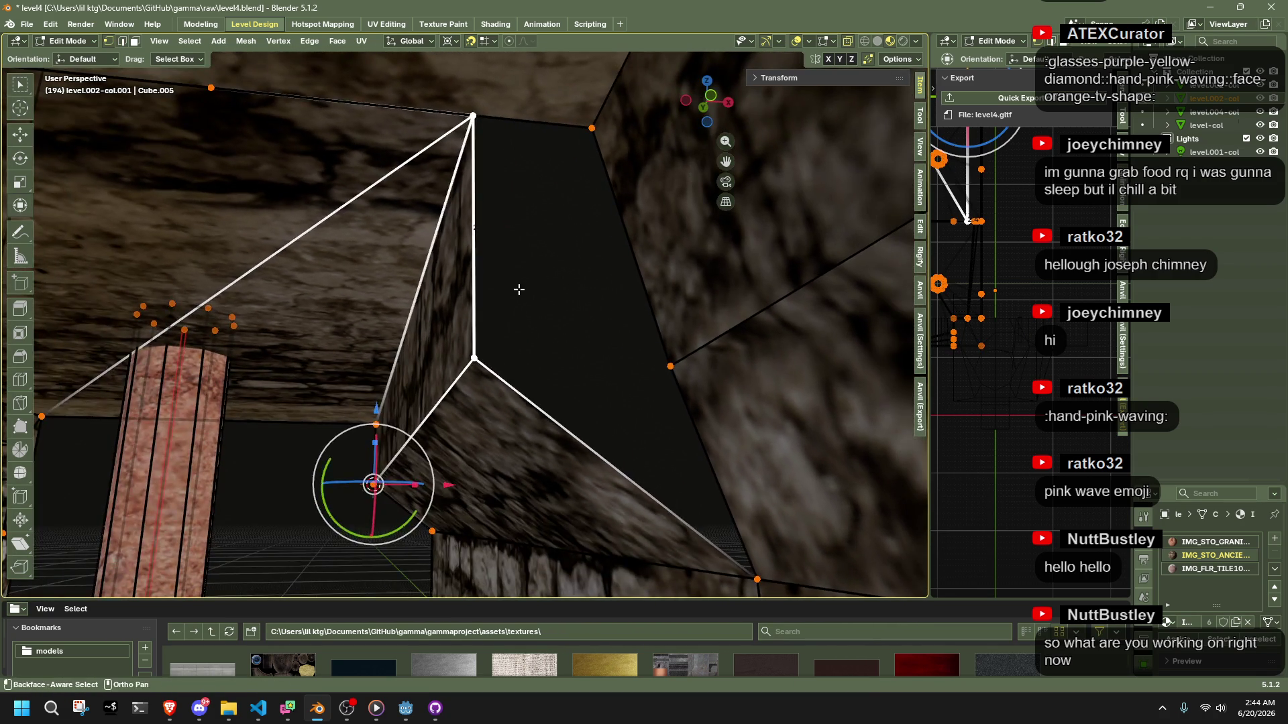
{"action": "mouse_move", "coordinate": [519, 289]}
{"action": "left_mouse_down"}
{"action": "mouse_move", "coordinate": [538, 228]}
{"action": "mouse_move", "coordinate": [314, 328]}
{"action": "mouse_move", "coordinate": [461, 329]}
{"action": "mouse_move", "coordinate": [427, 354]}
{"action": "left_mouse_up"}
{"action": "left_click", "coordinate": [460, 329]}
Subdivide the floor edge, merge the stray corner vertex, and fill the wall gap with a face
{"action": "key", "text": "ctrl+e"}
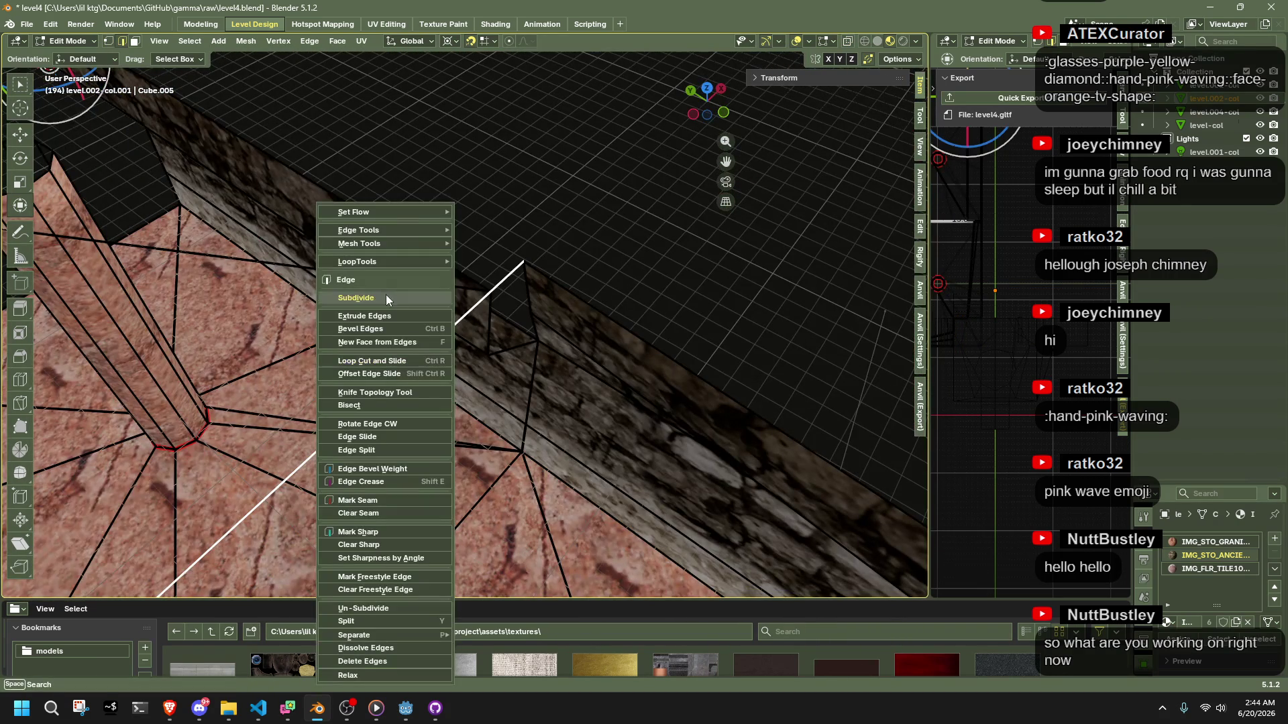
{"action": "left_click", "coordinate": [385, 296]}
{"action": "left_click", "coordinate": [490, 293]}
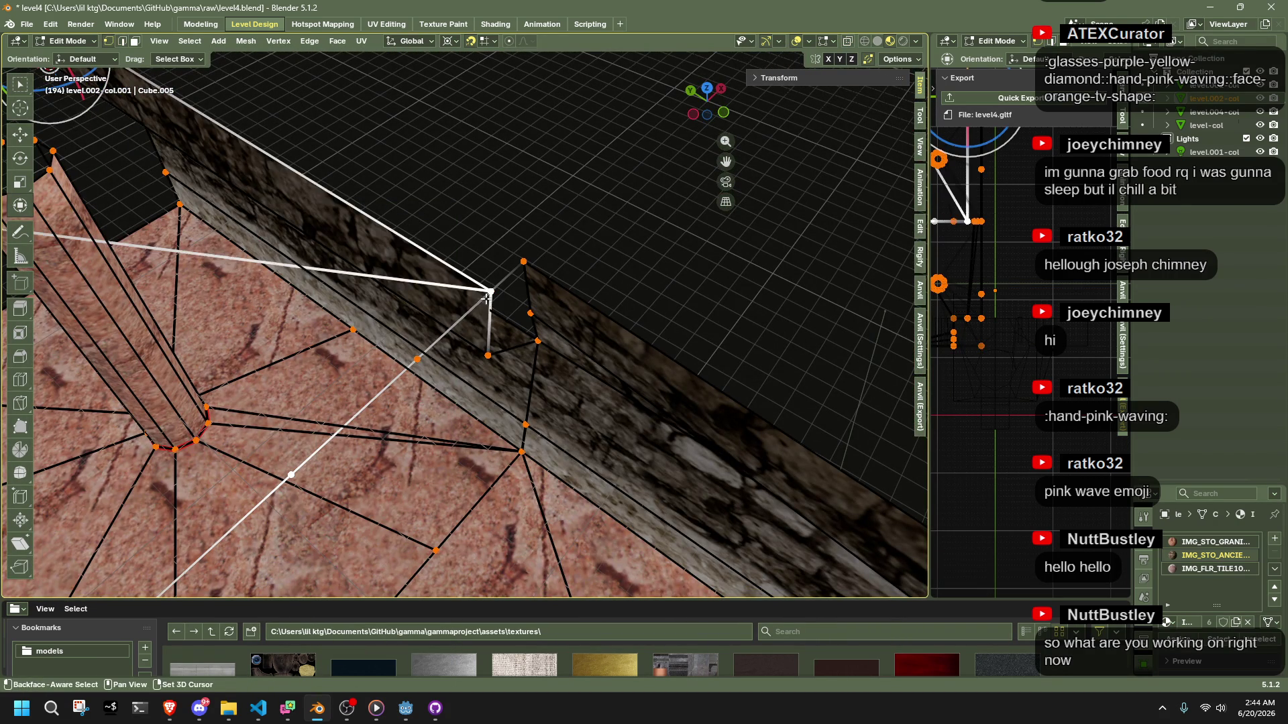
{"action": "key", "text": "m"}
{"action": "left_click", "coordinate": [483, 300]}
{"action": "mouse_move", "coordinate": [483, 300]}
{"action": "left_mouse_down"}
{"action": "mouse_move", "coordinate": [635, 323]}
{"action": "mouse_move", "coordinate": [580, 269]}
{"action": "mouse_move", "coordinate": [530, 269]}
{"action": "mouse_move", "coordinate": [517, 311]}
{"action": "mouse_move", "coordinate": [555, 344]}
{"action": "mouse_move", "coordinate": [579, 422]}
{"action": "mouse_move", "coordinate": [591, 415]}
{"action": "mouse_move", "coordinate": [513, 425]}
{"action": "mouse_move", "coordinate": [486, 409]}
{"action": "mouse_move", "coordinate": [573, 418]}
{"action": "mouse_move", "coordinate": [501, 221]}
{"action": "left_mouse_up"}
{"action": "scroll", "coordinate": [530, 268], "scroll_direction": "up", "scroll_amount": 5}
{"action": "left_click", "coordinate": [483, 275], "text": "alt"}
{"action": "key", "text": "f"}
{"action": "key", "text": "alt+z"}
{"action": "key", "text": "alt+z"}
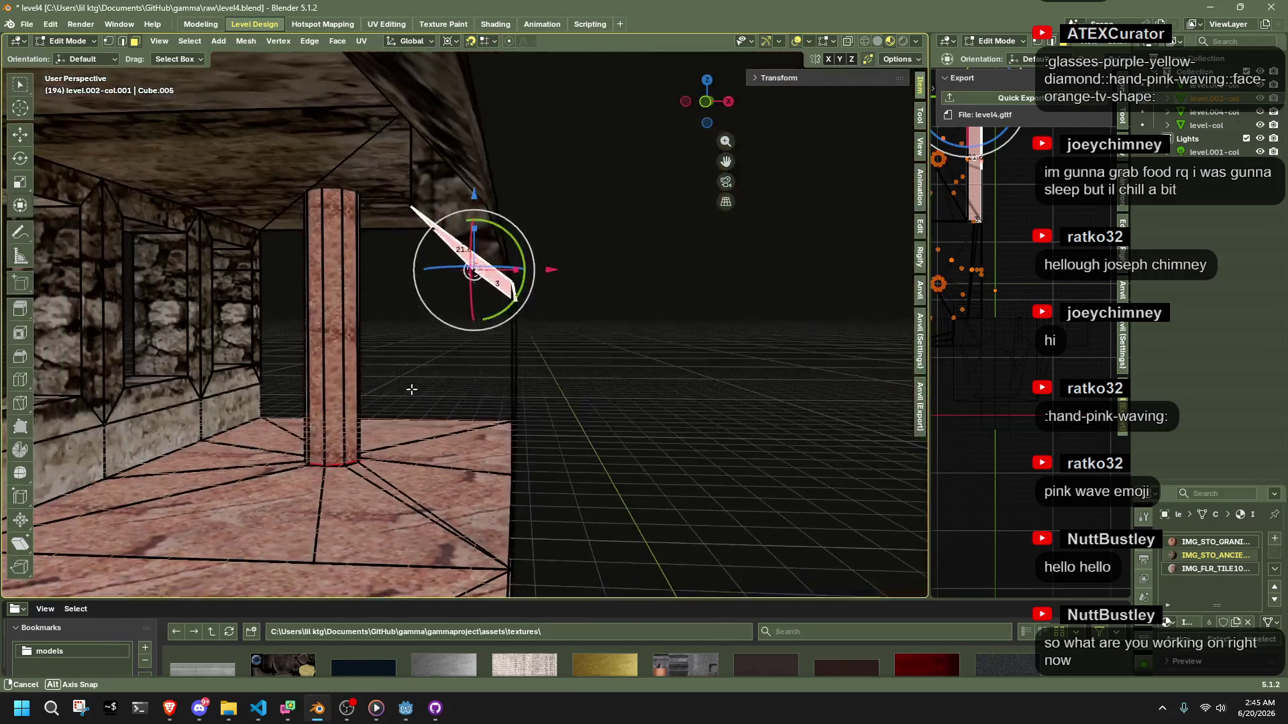
Inspect the new room from outside and along the corridor, and save level4.blend
{"action": "left_click_drag", "start_coordinate": [411, 389], "coordinate": [441, 384]}
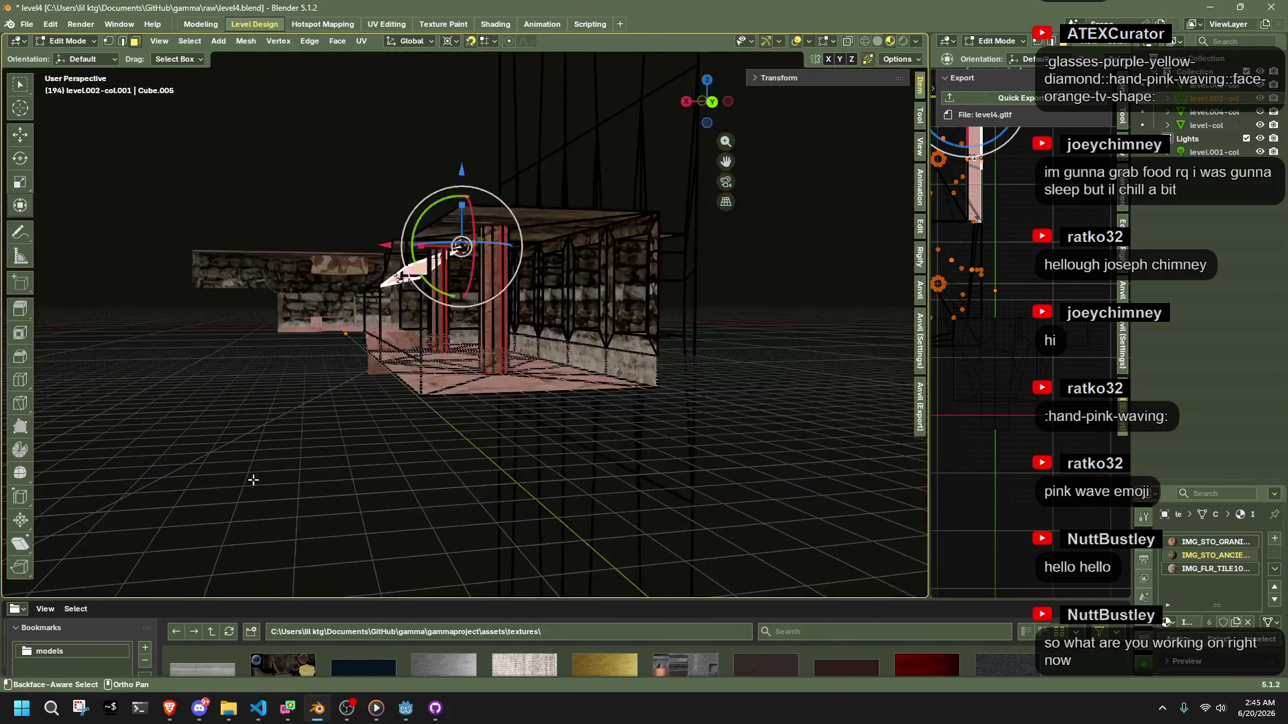
{"action": "mouse_move", "coordinate": [415, 490]}
{"action": "left_mouse_down"}
{"action": "mouse_move", "coordinate": [674, 439]}
{"action": "mouse_move", "coordinate": [630, 490]}
{"action": "mouse_move", "coordinate": [481, 476]}
{"action": "left_mouse_up"}
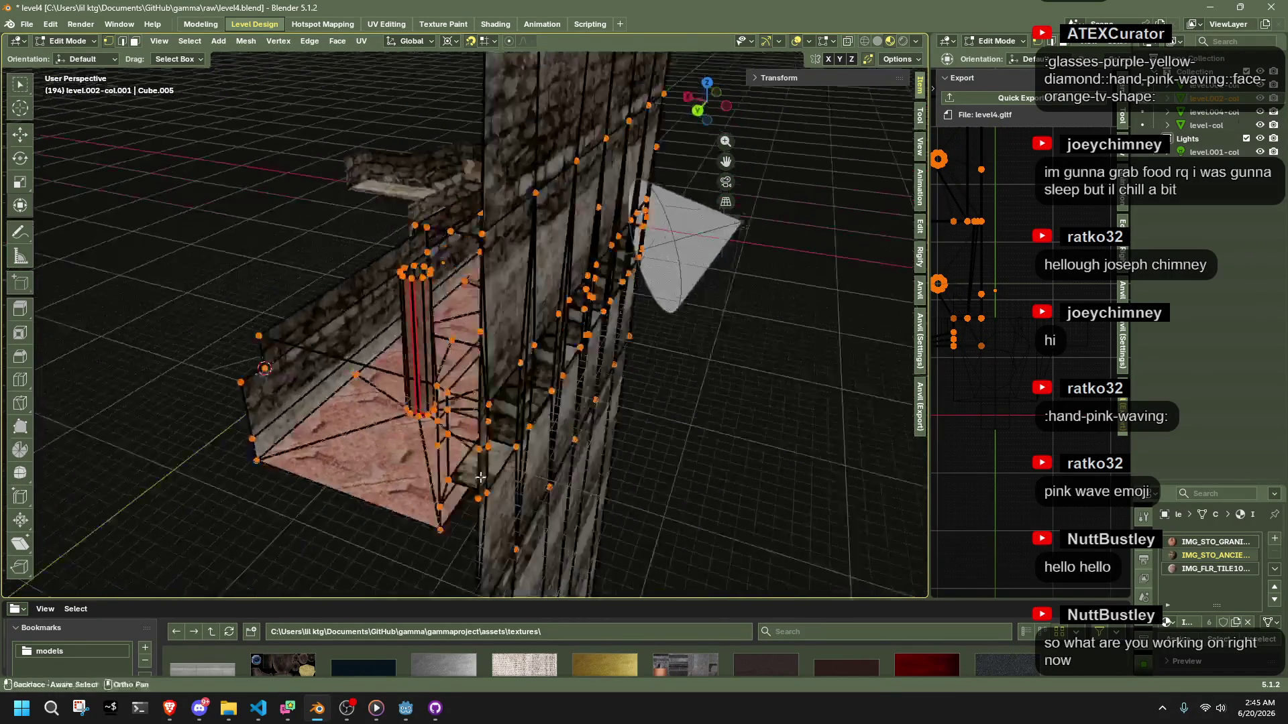
{"action": "left_click", "coordinate": [326, 493], "text": "alt"}
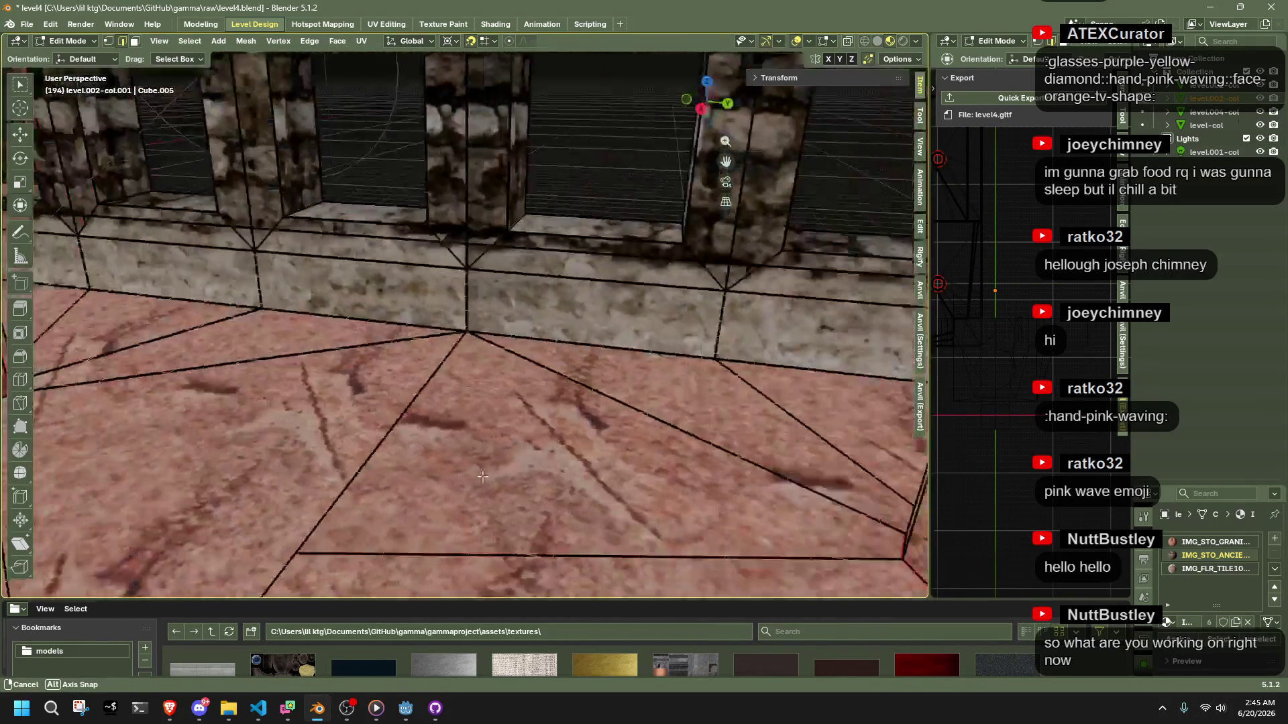
{"action": "left_click_drag", "start_coordinate": [483, 477], "coordinate": [426, 469]}
{"action": "key", "text": "ctrl+s"}
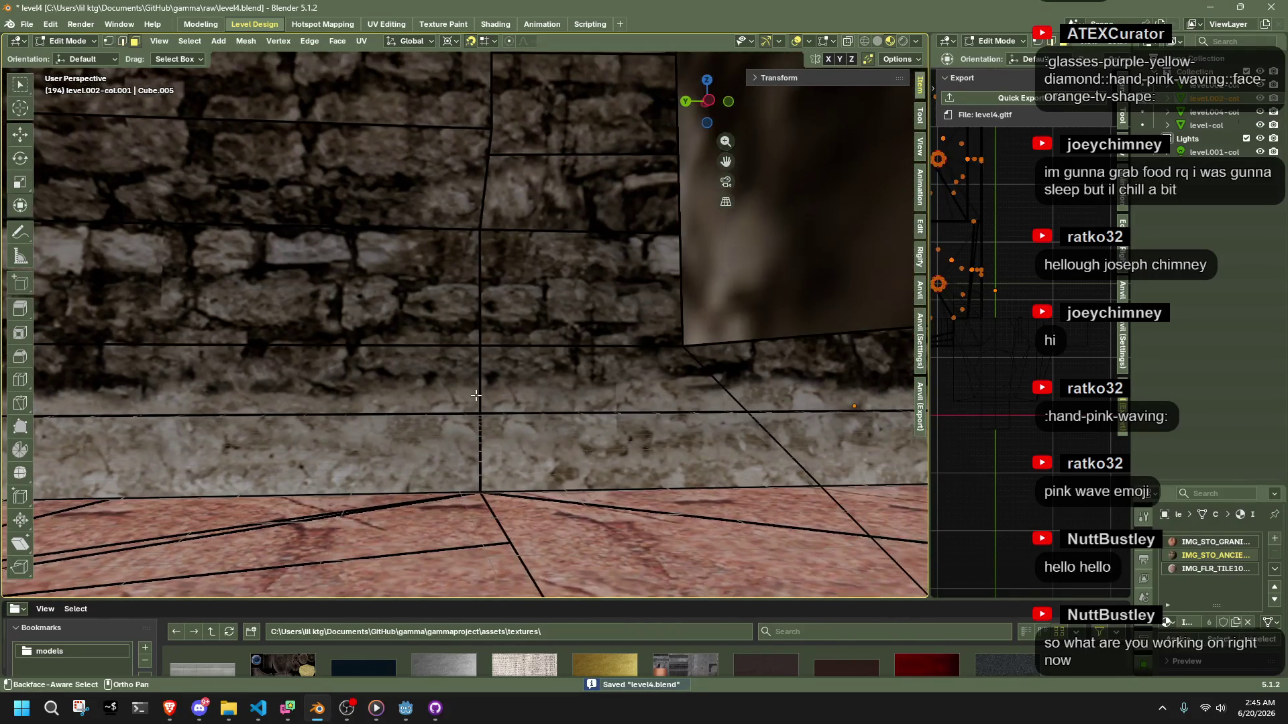
{"action": "mouse_move", "coordinate": [563, 439]}
{"action": "left_mouse_down"}
{"action": "mouse_move", "coordinate": [597, 458]}
{"action": "mouse_move", "coordinate": [371, 494]}
{"action": "mouse_move", "coordinate": [410, 538]}
{"action": "left_mouse_up"}
{"action": "key", "text": "alt+Tab"}
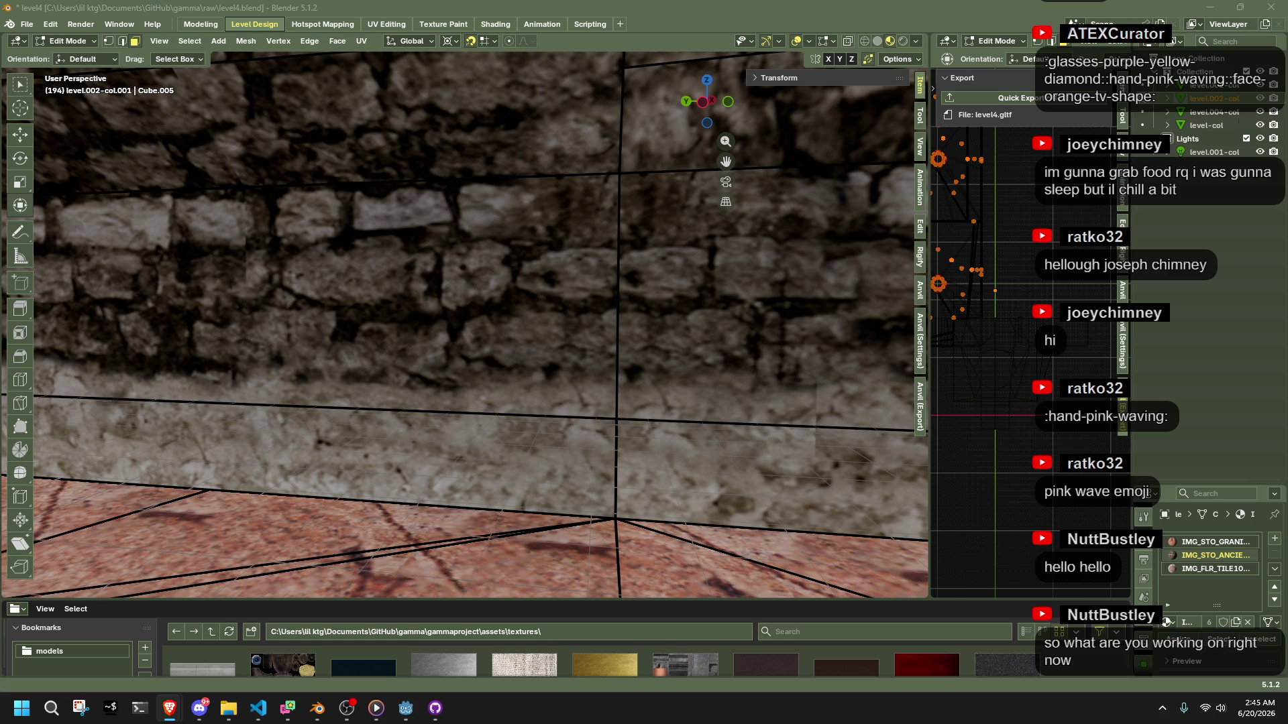
{"action": "left_click", "coordinate": [568, 404]}
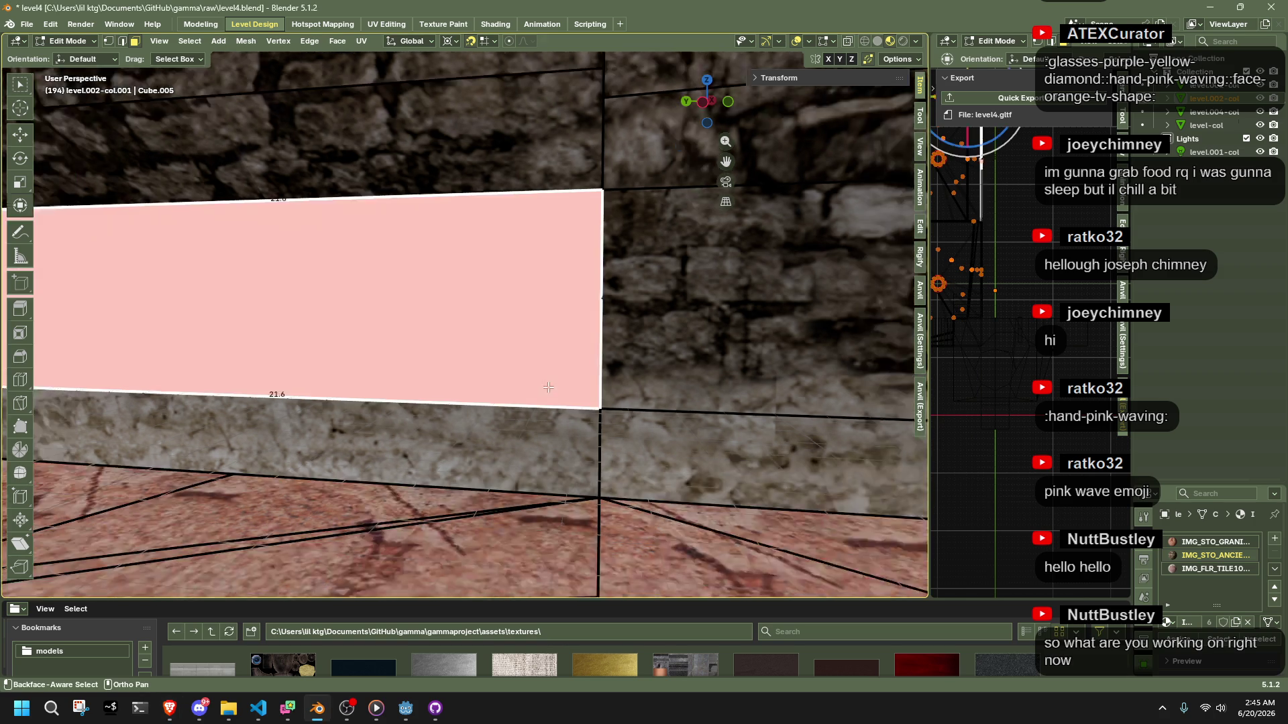
Cube-cut a doorway-sized box opening through the corridor's stone wall
{"action": "key", "text": "ctrl+shift+c"}
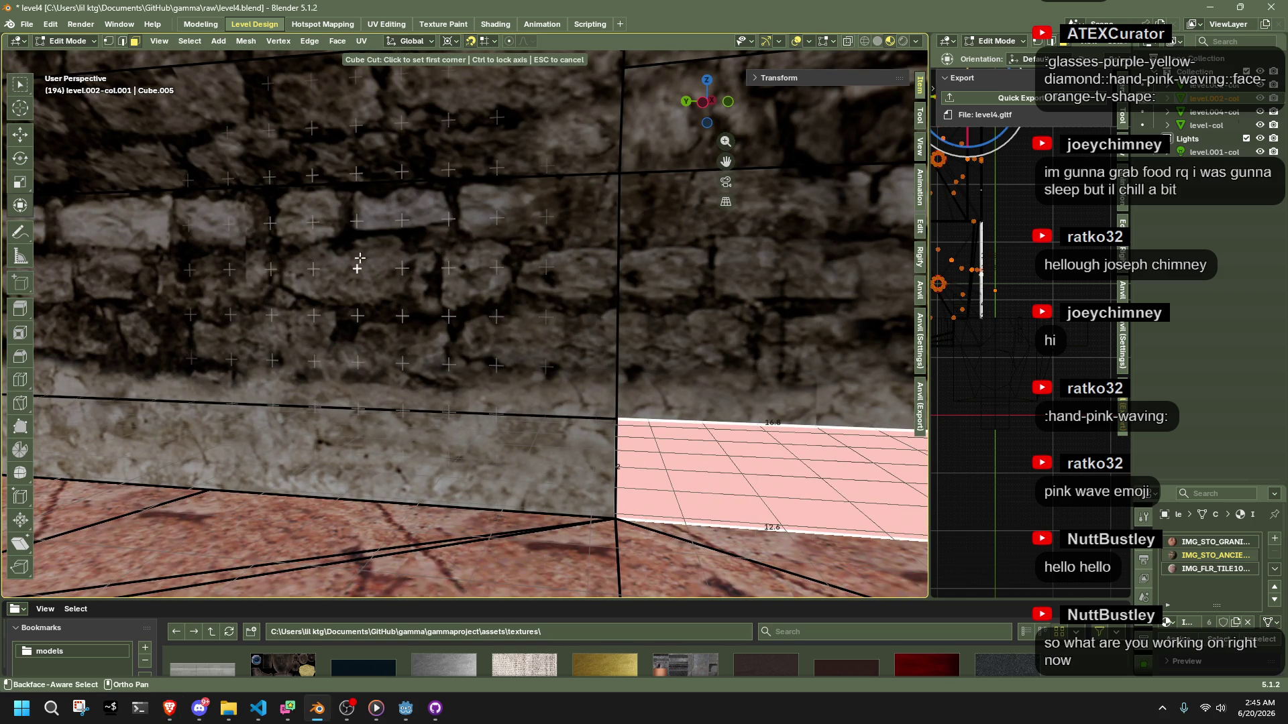
{"action": "left_click", "coordinate": [366, 235]}
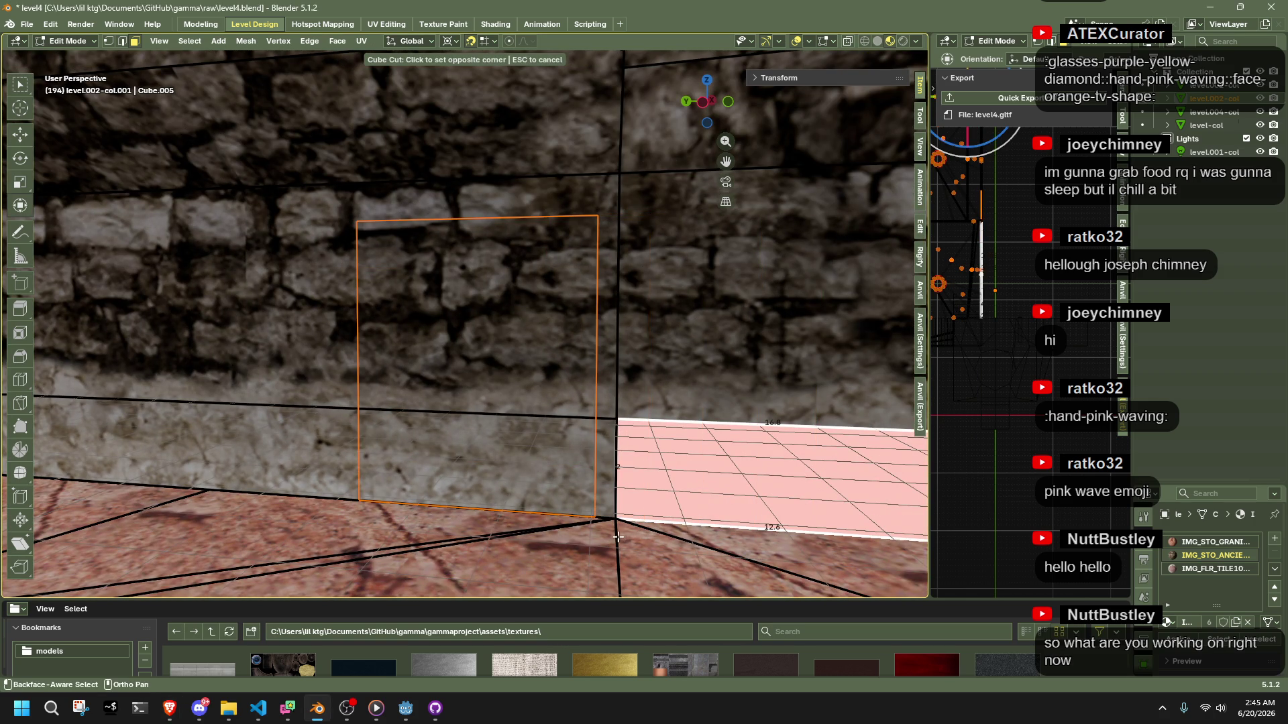
{"action": "left_click", "coordinate": [502, 523]}
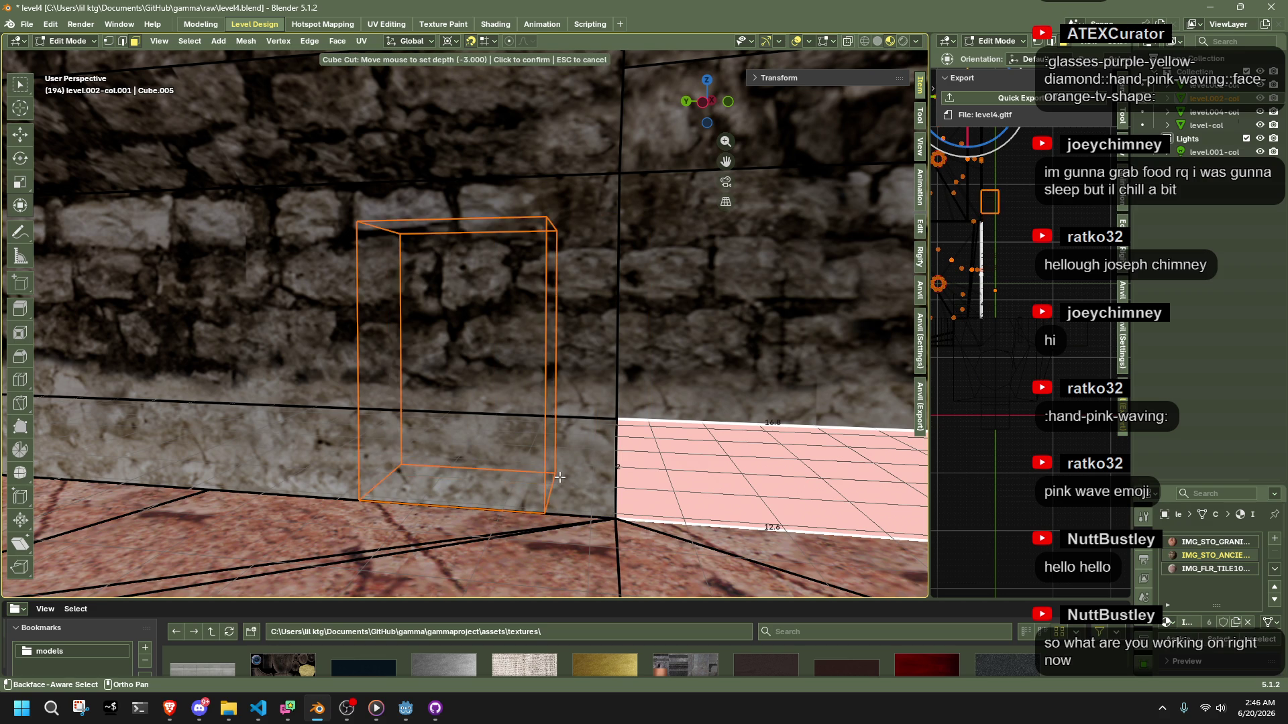
{"action": "left_click", "coordinate": [563, 472]}
{"action": "key", "text": "KP_Decimal"}
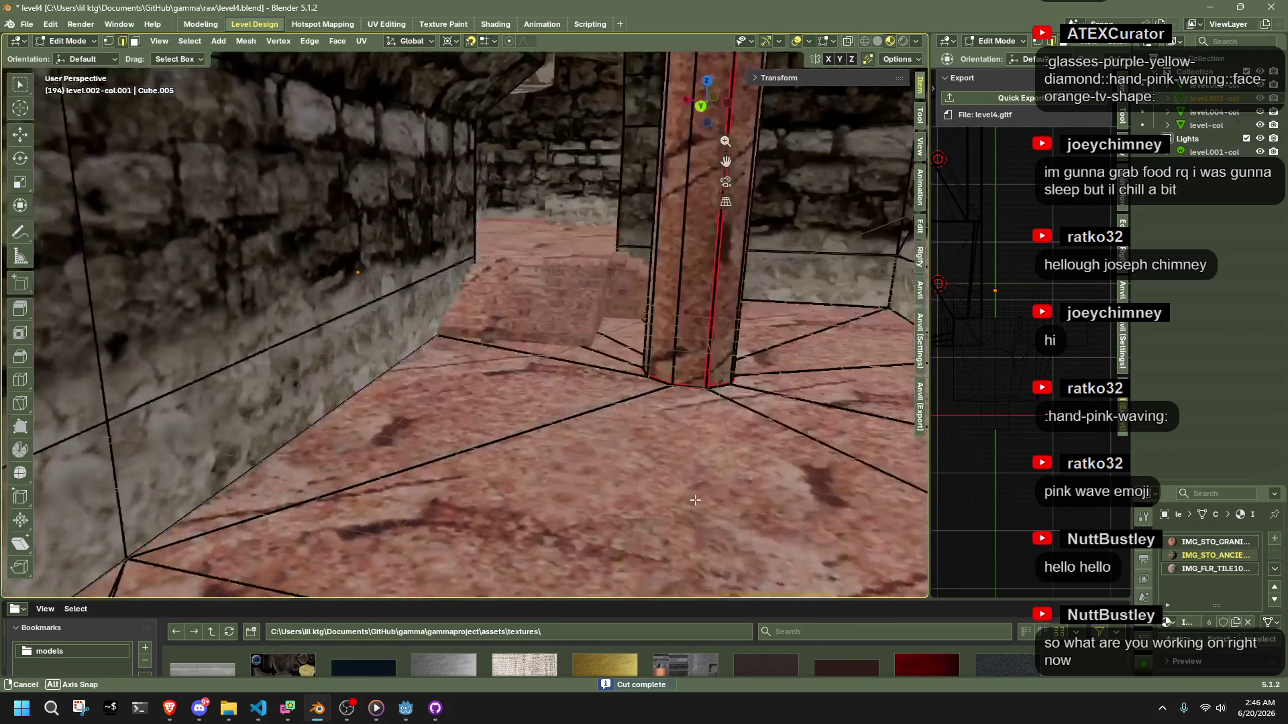
{"action": "scroll", "coordinate": [452, 491], "scroll_direction": "down", "scroll_amount": 5}
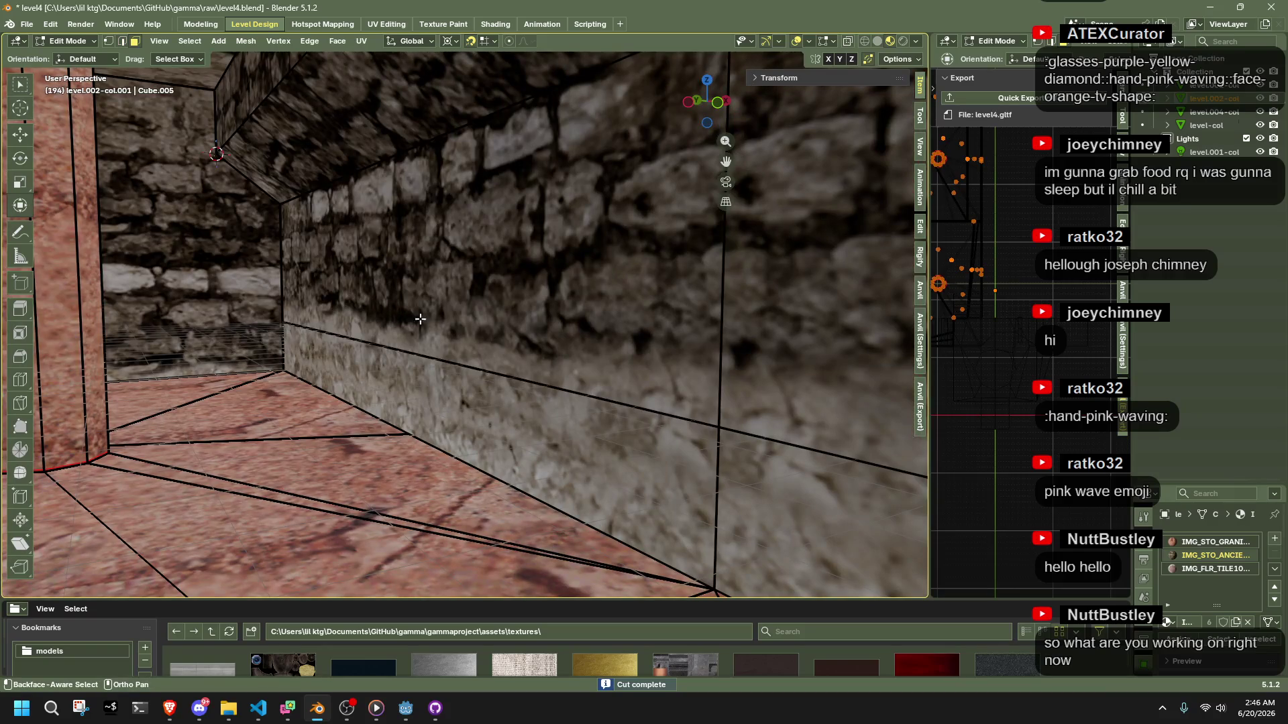
Select the lower grey strip face and cube-cut a second box into the lower wall
{"action": "left_click", "coordinate": [426, 320]}
{"action": "left_click", "coordinate": [483, 429]}
{"action": "key", "text": "KP_Decimal"}
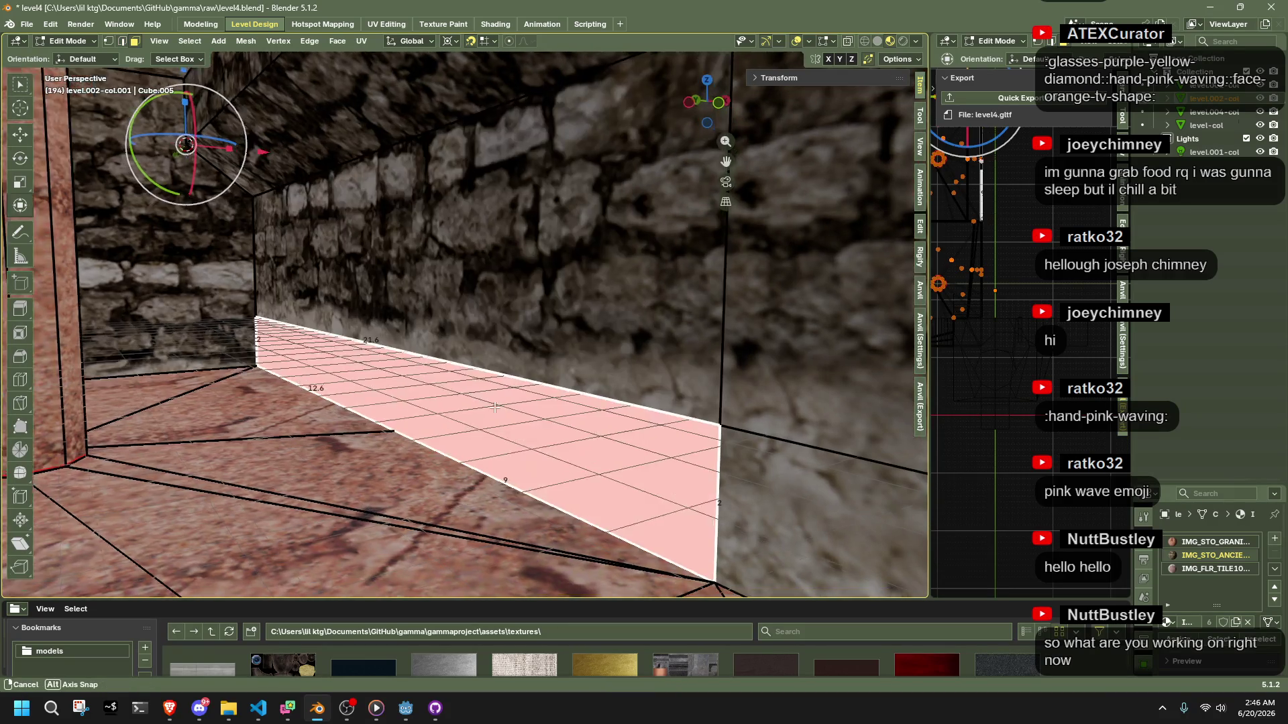
{"action": "mouse_move", "coordinate": [425, 443]}
{"action": "left_mouse_down"}
{"action": "mouse_move", "coordinate": [719, 516]}
{"action": "mouse_move", "coordinate": [508, 363]}
{"action": "left_mouse_up"}
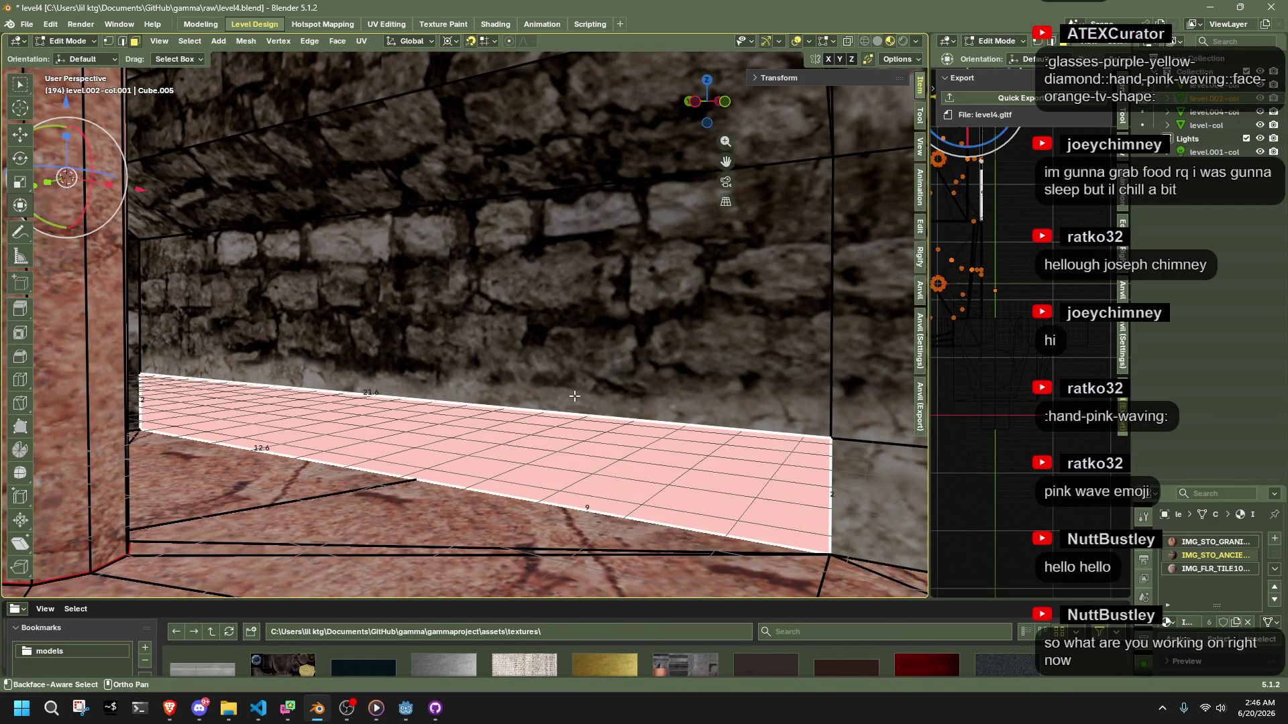
{"action": "key", "text": "ctrl+shift+c"}
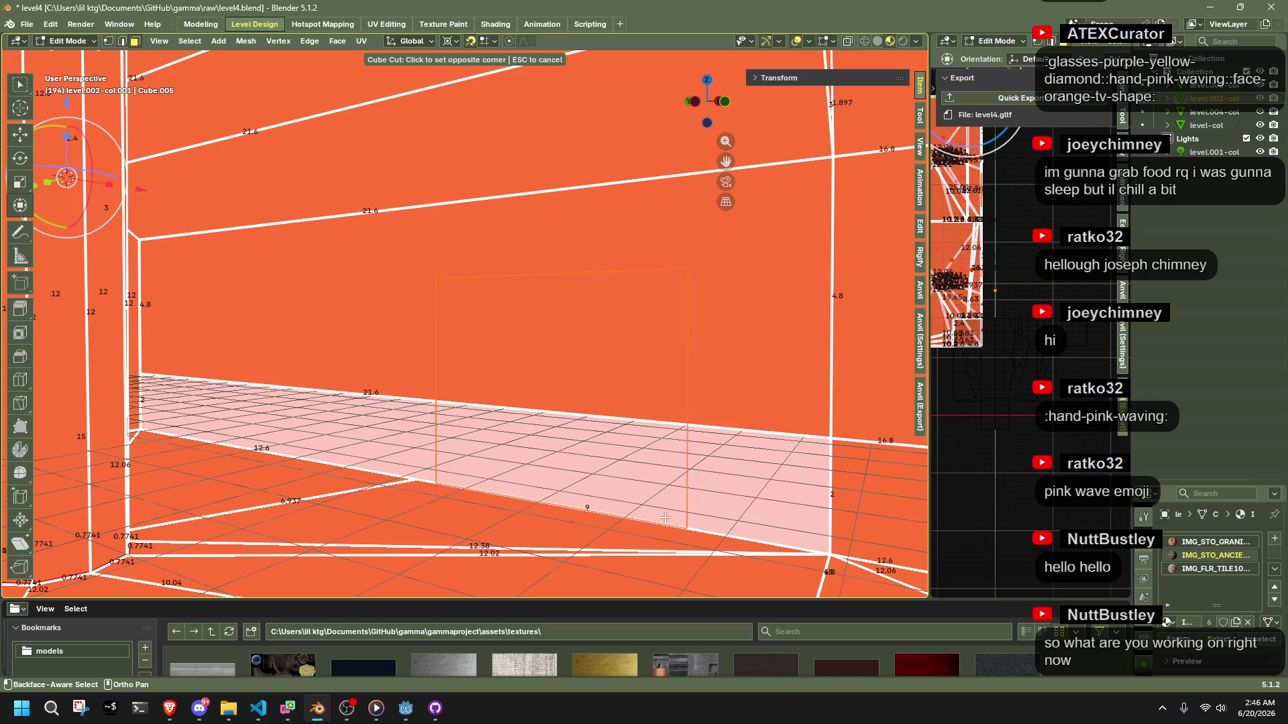
{"action": "left_click", "coordinate": [728, 469]}
{"action": "mouse_move", "coordinate": [730, 462]}
{"action": "left_mouse_down"}
{"action": "mouse_move", "coordinate": [375, 463]}
{"action": "mouse_move", "coordinate": [696, 442]}
{"action": "mouse_move", "coordinate": [464, 489]}
{"action": "mouse_move", "coordinate": [428, 459]}
{"action": "left_mouse_up"}
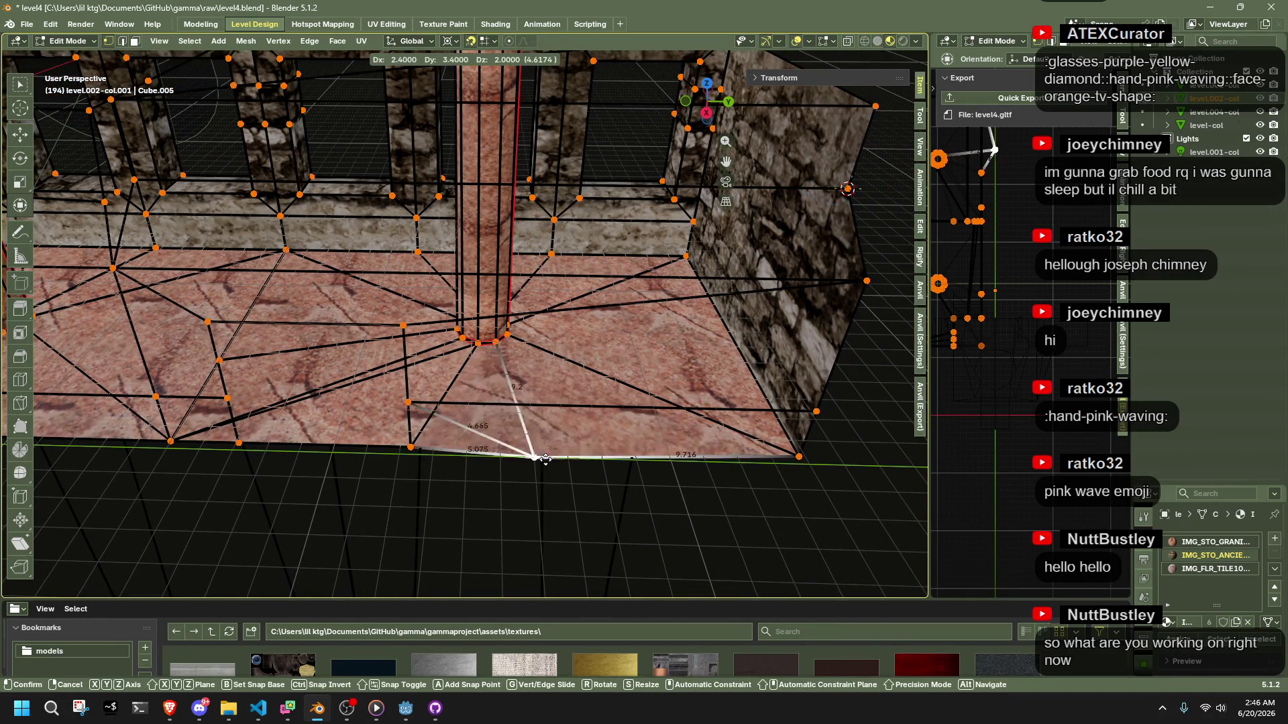
Place the moved floor vertex, then slide it along its edge next to the pillar
{"action": "left_click", "coordinate": [470, 453]}
{"action": "key", "text": "3"}
{"action": "key", "text": "l"}
{"action": "left_click_drag", "start_coordinate": [535, 421], "coordinate": [563, 319]}
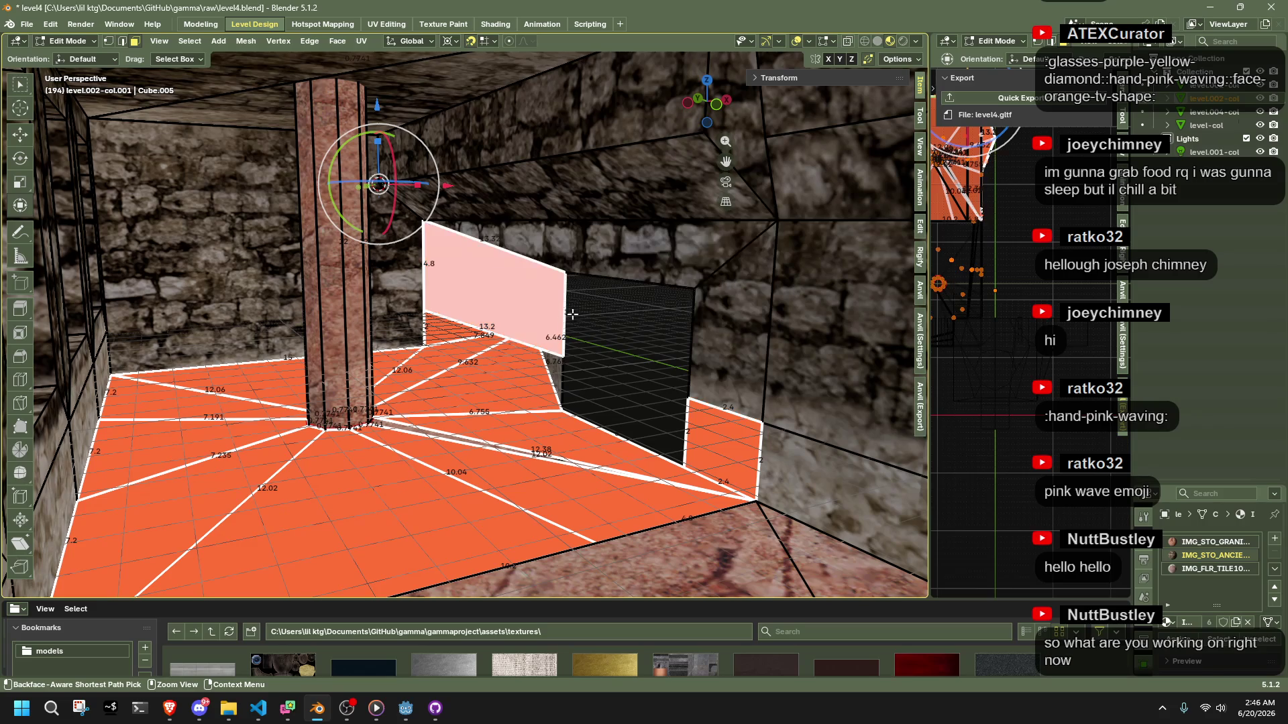
{"action": "mouse_move", "coordinate": [644, 415]}
{"action": "left_mouse_down"}
{"action": "mouse_move", "coordinate": [473, 335]}
{"action": "mouse_move", "coordinate": [607, 403]}
{"action": "left_mouse_up"}
{"action": "key", "text": "1"}
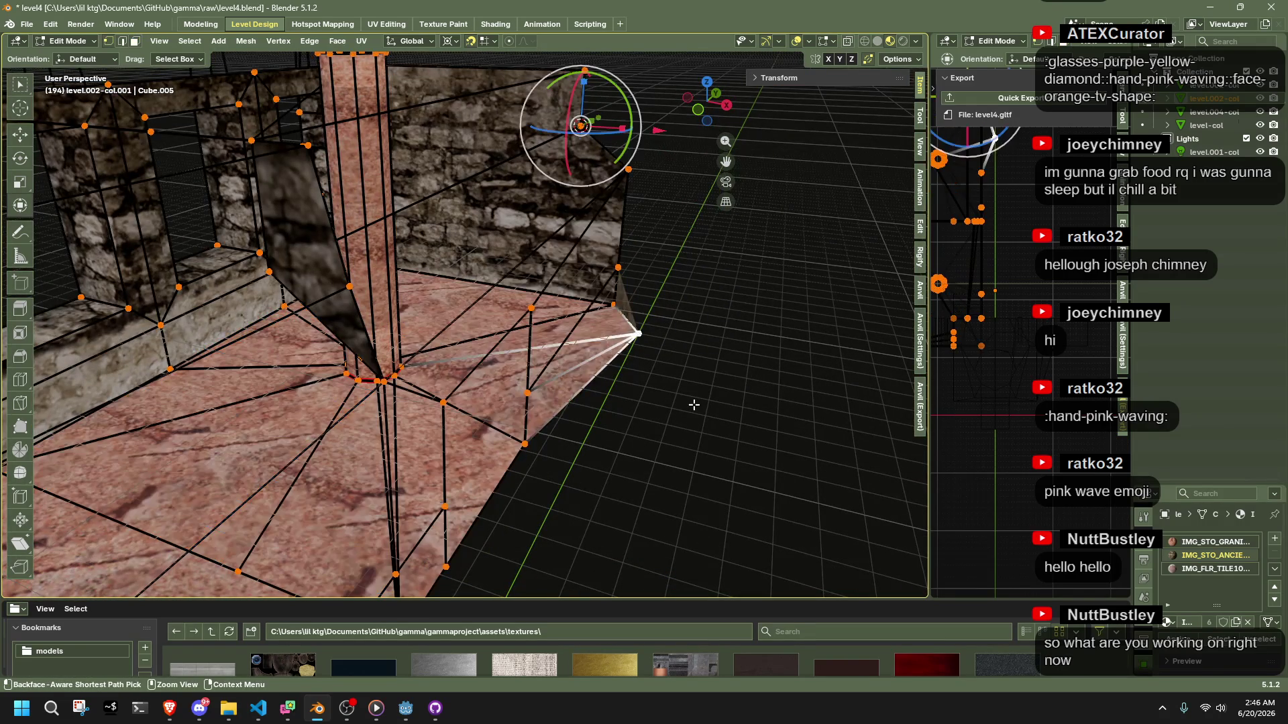
{"action": "left_click_drag", "start_coordinate": [648, 467], "coordinate": [489, 450]}
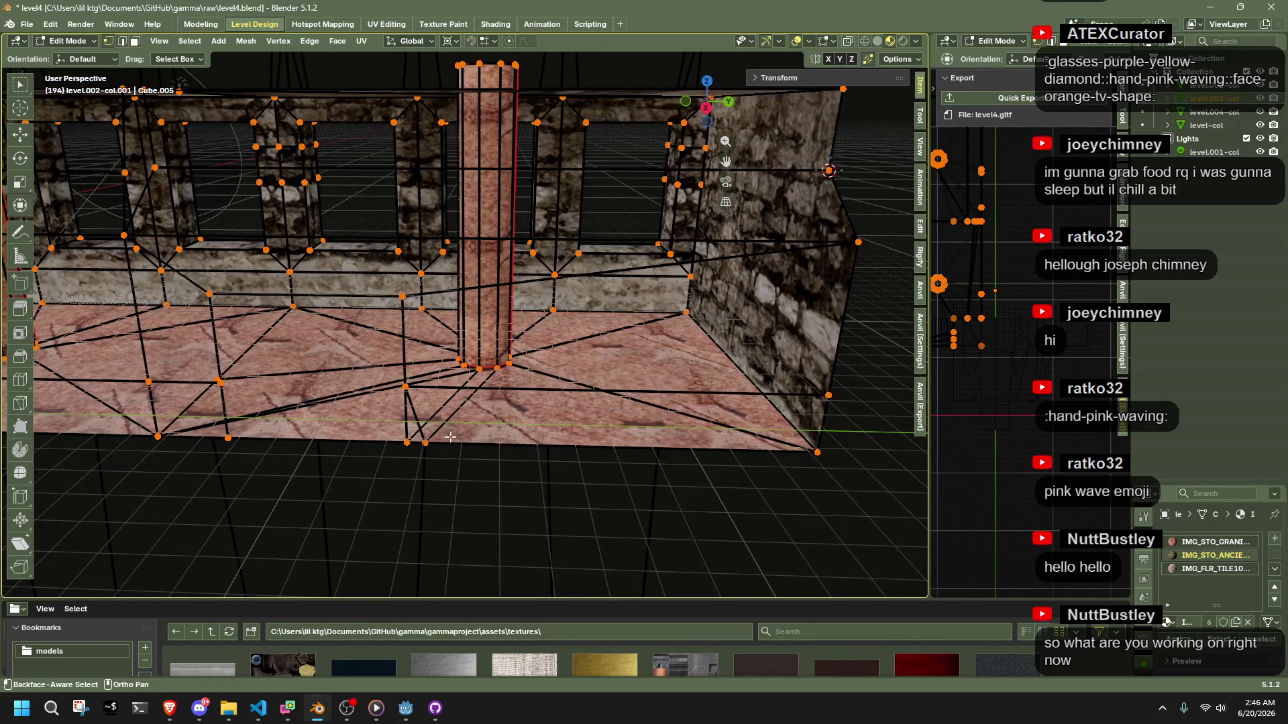
{"action": "key", "text": "shift+v"}
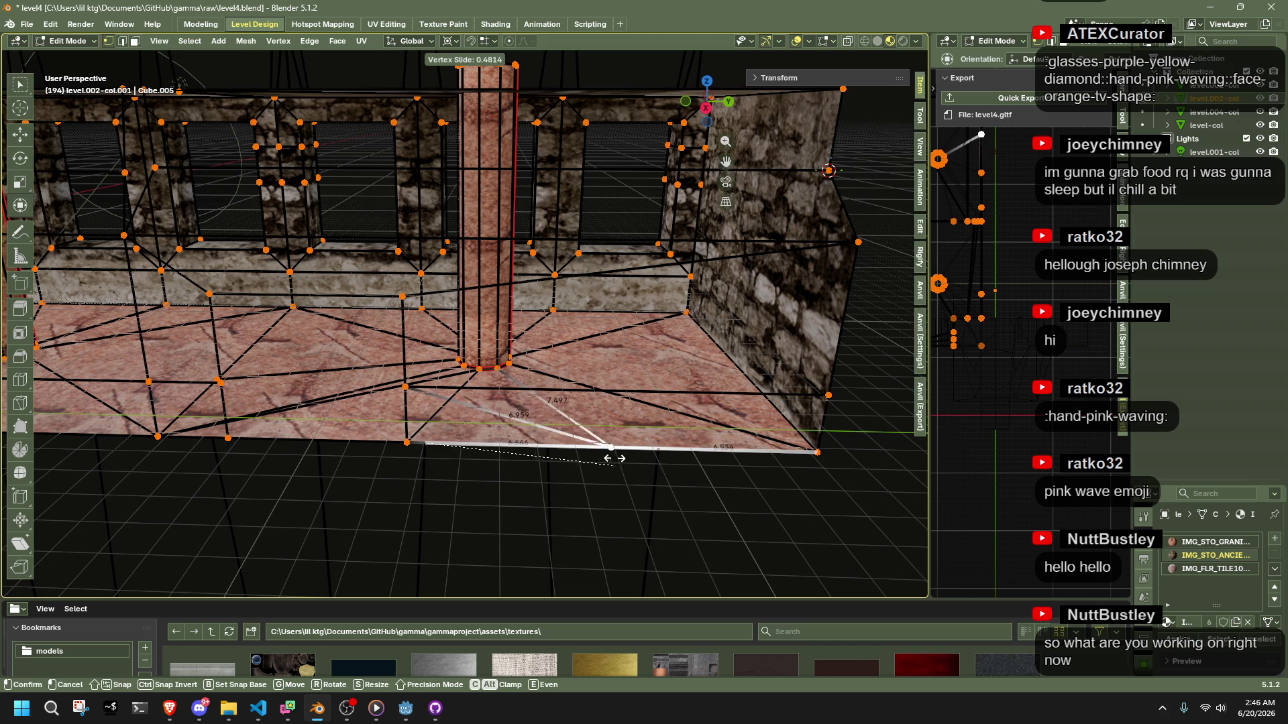
{"action": "left_click", "coordinate": [391, 455]}
Select the cluttered floor triangles beside the pillar and delete them
{"action": "mouse_move", "coordinate": [417, 425]}
{"action": "left_mouse_down"}
{"action": "mouse_move", "coordinate": [437, 427]}
{"action": "mouse_move", "coordinate": [437, 521]}
{"action": "left_mouse_up"}
{"action": "key", "text": "3"}
{"action": "left_click", "coordinate": [437, 427]}
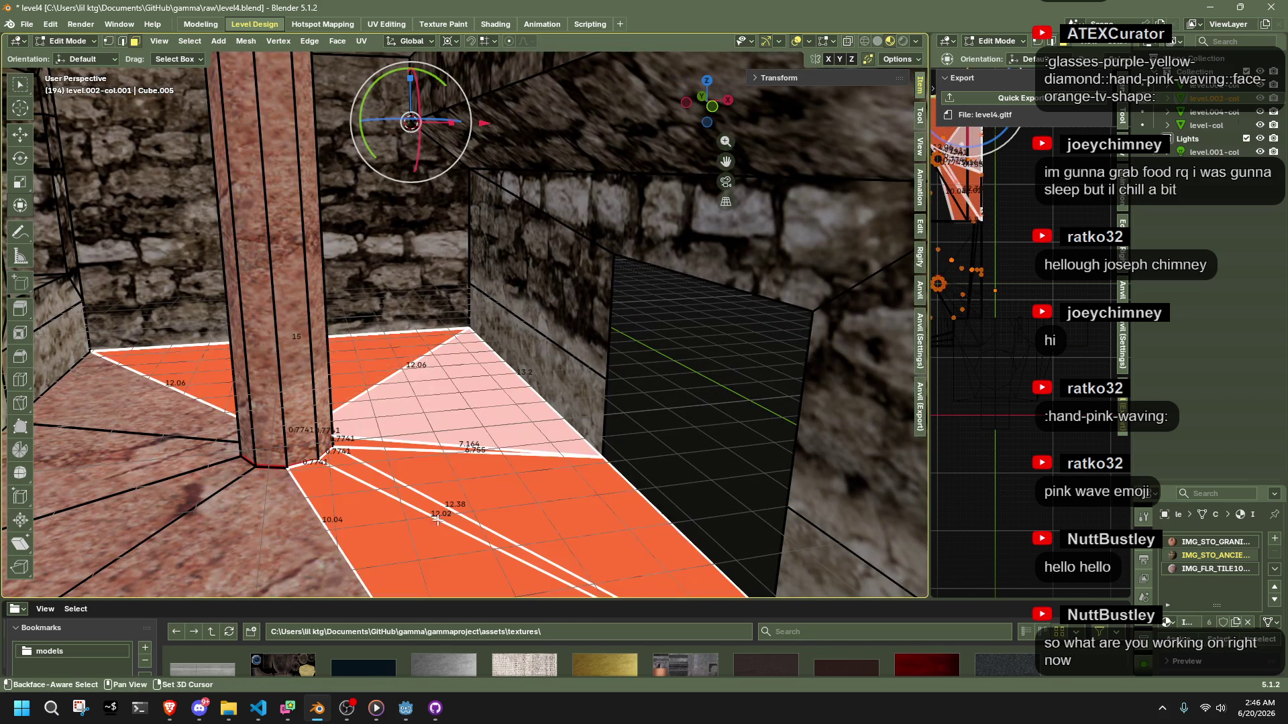
{"action": "left_click_drag", "start_coordinate": [167, 553], "coordinate": [289, 531]}
{"action": "key", "text": "x"}
{"action": "left_click", "coordinate": [392, 510]}
Fill the floor gap with one clean face and return to Object Mode
{"action": "mouse_move", "coordinate": [414, 495]}
{"action": "left_mouse_down"}
{"action": "mouse_move", "coordinate": [385, 460]}
{"action": "mouse_move", "coordinate": [517, 462]}
{"action": "mouse_move", "coordinate": [552, 417]}
{"action": "mouse_move", "coordinate": [609, 518]}
{"action": "mouse_move", "coordinate": [534, 475]}
{"action": "left_mouse_up"}
{"action": "key", "text": "f"}
{"action": "left_click_drag", "start_coordinate": [550, 411], "coordinate": [597, 427]}
{"action": "left_click", "coordinate": [475, 461]}
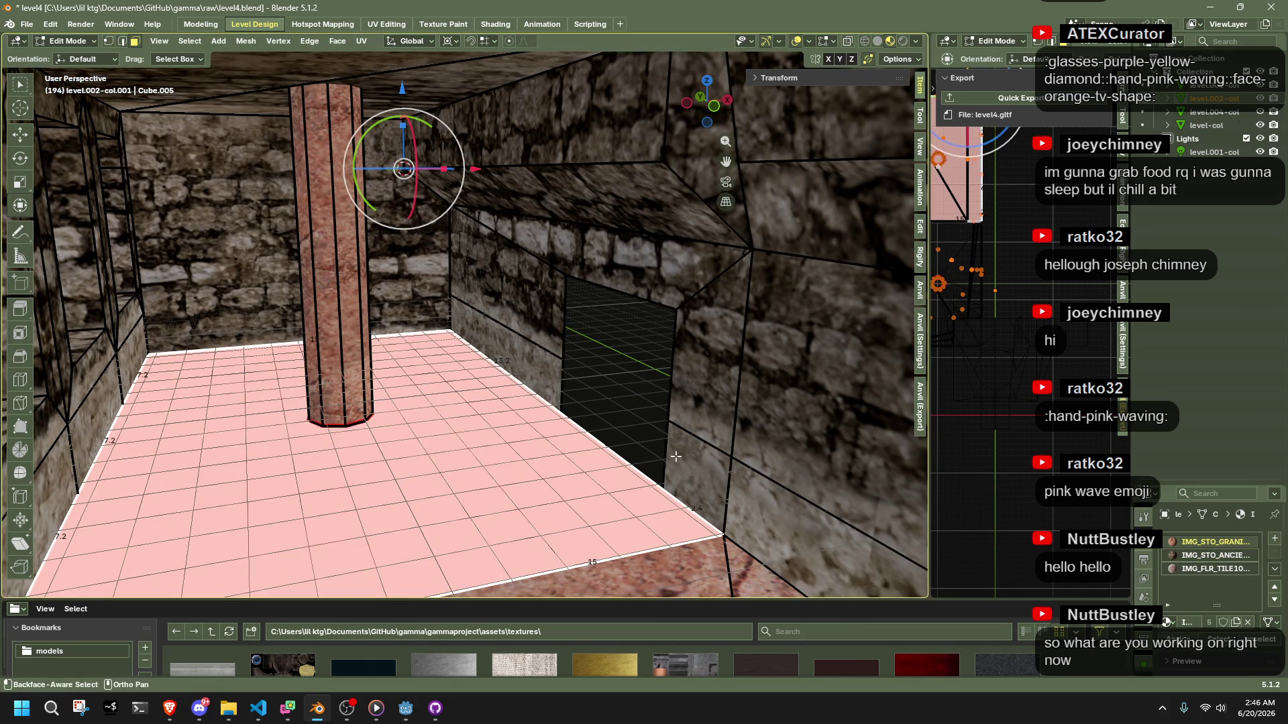
{"action": "key", "text": "Tab"}
{"action": "left_click", "coordinate": [622, 401]}
{"action": "scroll", "coordinate": [652, 425], "scroll_direction": "up", "scroll_amount": 3}
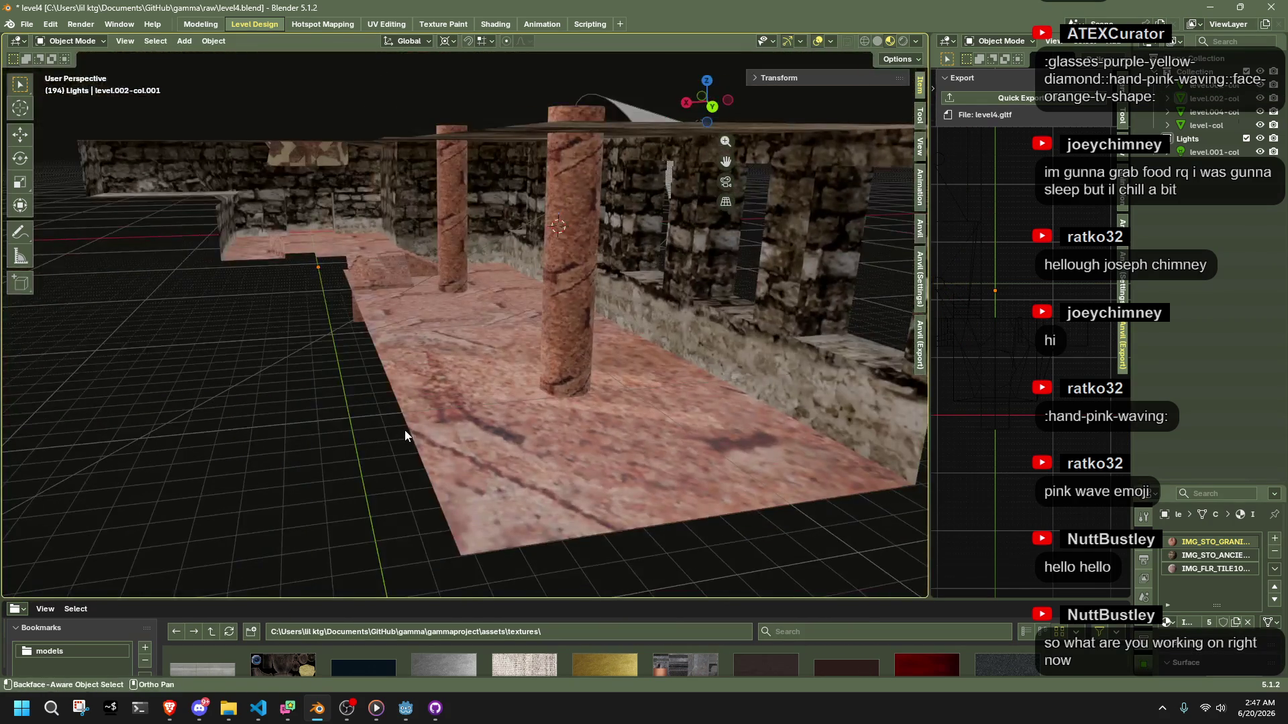
Enter Edit Mode on the level mesh and reposition the doorway face
{"action": "left_click", "coordinate": [405, 429]}
{"action": "key", "text": "Tab"}
{"action": "left_click_drag", "start_coordinate": [494, 378], "coordinate": [408, 326]}
{"action": "key", "text": "g"}
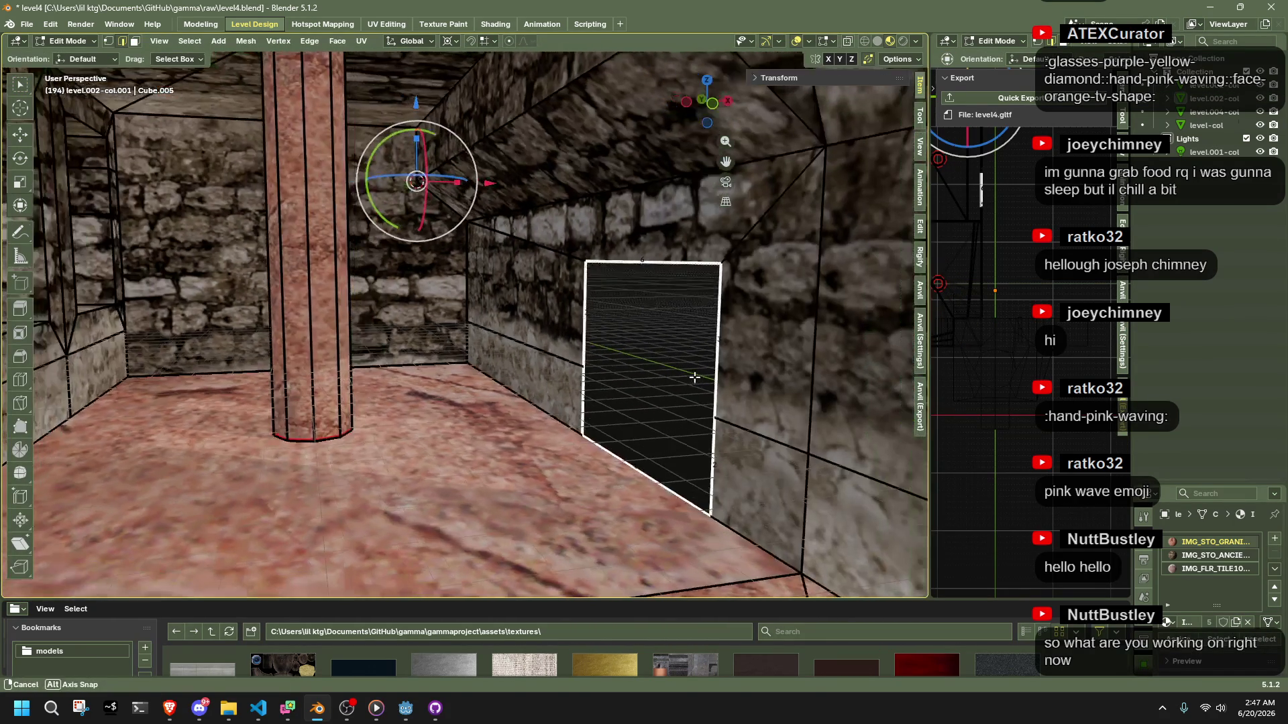
{"action": "key", "text": "r"}
{"action": "left_click", "coordinate": [630, 403]}
{"action": "mouse_move", "coordinate": [630, 402]}
{"action": "left_mouse_down"}
{"action": "mouse_move", "coordinate": [743, 424]}
{"action": "mouse_move", "coordinate": [829, 461]}
{"action": "mouse_move", "coordinate": [690, 406]}
{"action": "left_mouse_up"}
Extrude the doorway face 4.4 units along X into a short passage
{"action": "key", "text": "g"}
{"action": "key", "text": "y"}
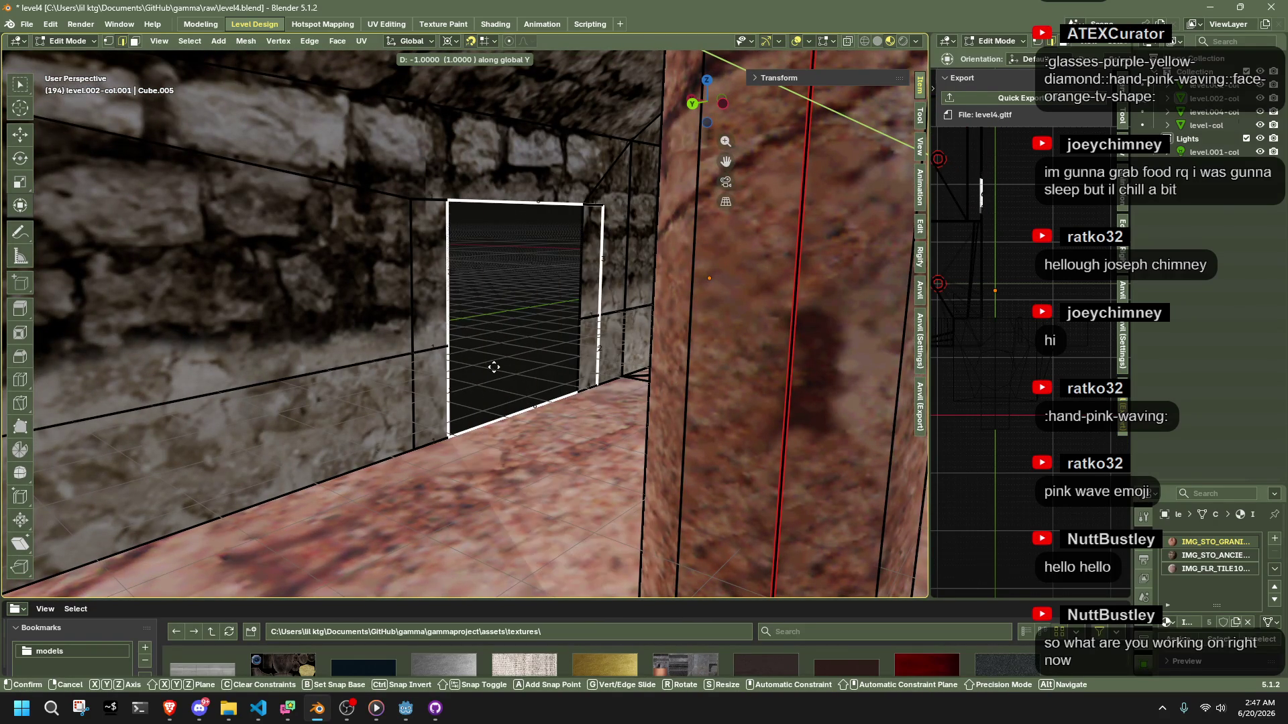
{"action": "key", "text": "z"}
{"action": "key", "text": "x"}
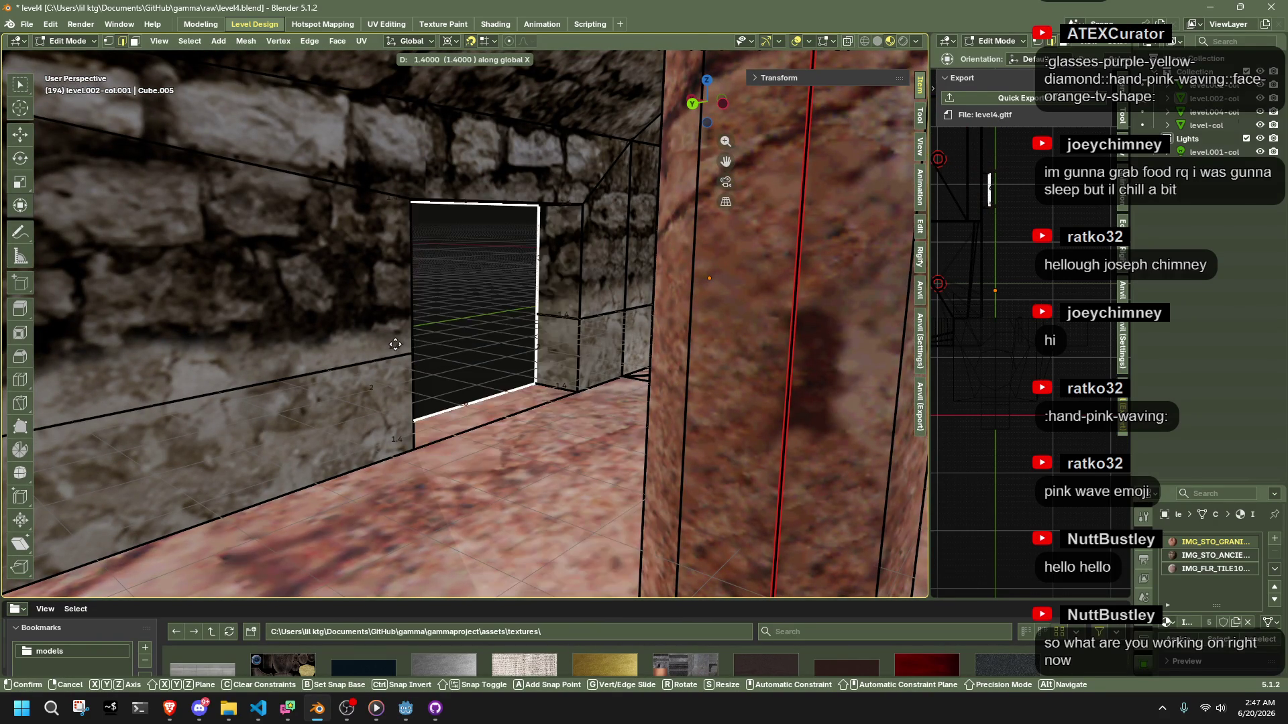
{"action": "left_click", "coordinate": [291, 331]}
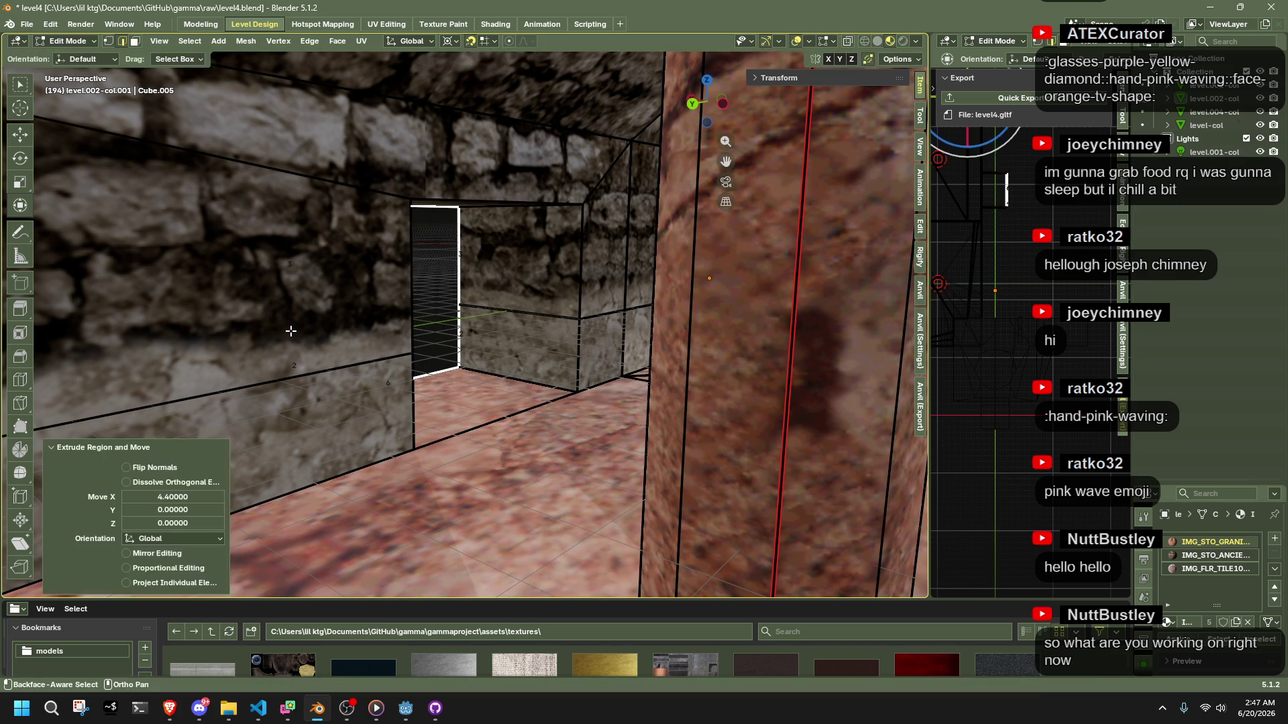
{"action": "scroll", "coordinate": [403, 369], "scroll_direction": "down", "scroll_amount": 8}
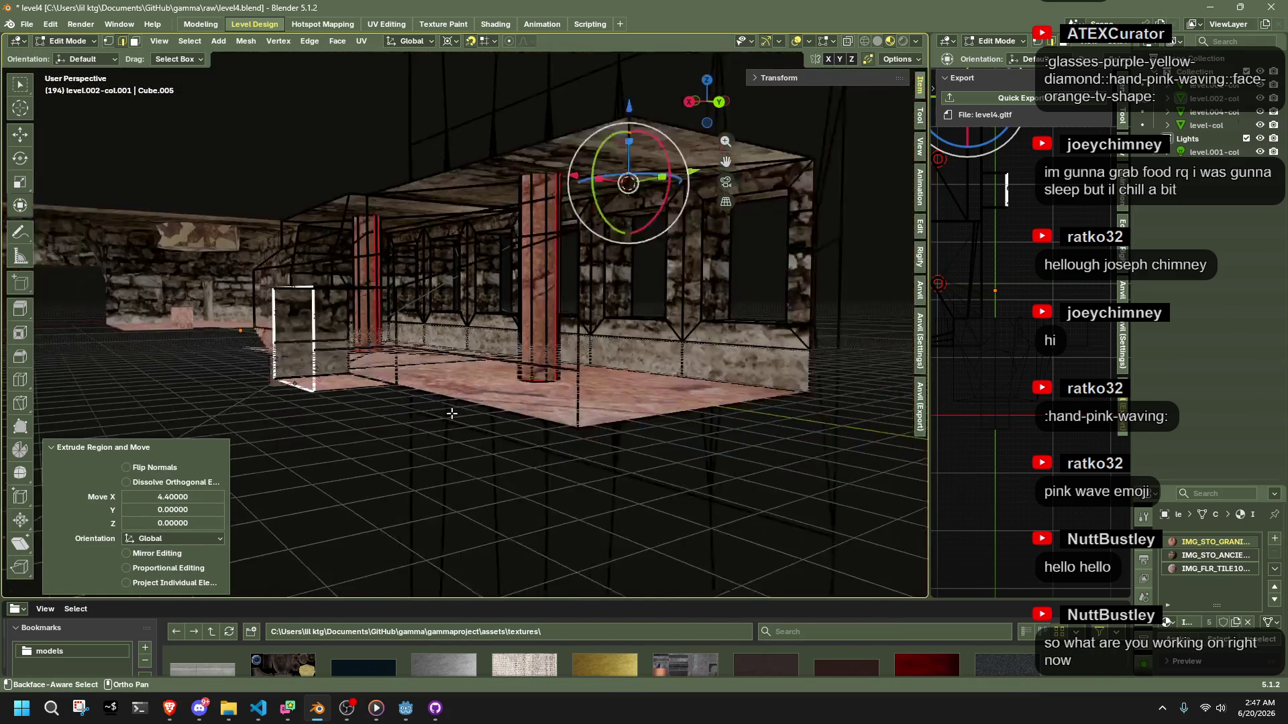
Move the passage's end face along X to 13 units
{"action": "mouse_move", "coordinate": [451, 414]}
{"action": "left_mouse_down"}
{"action": "mouse_move", "coordinate": [503, 440]}
{"action": "mouse_move", "coordinate": [661, 434]}
{"action": "mouse_move", "coordinate": [658, 304]}
{"action": "mouse_move", "coordinate": [685, 474]}
{"action": "mouse_move", "coordinate": [667, 489]}
{"action": "mouse_move", "coordinate": [713, 494]}
{"action": "mouse_move", "coordinate": [707, 483]}
{"action": "mouse_move", "coordinate": [690, 493]}
{"action": "left_mouse_up"}
{"action": "key", "text": "g"}
{"action": "key", "text": "x"}
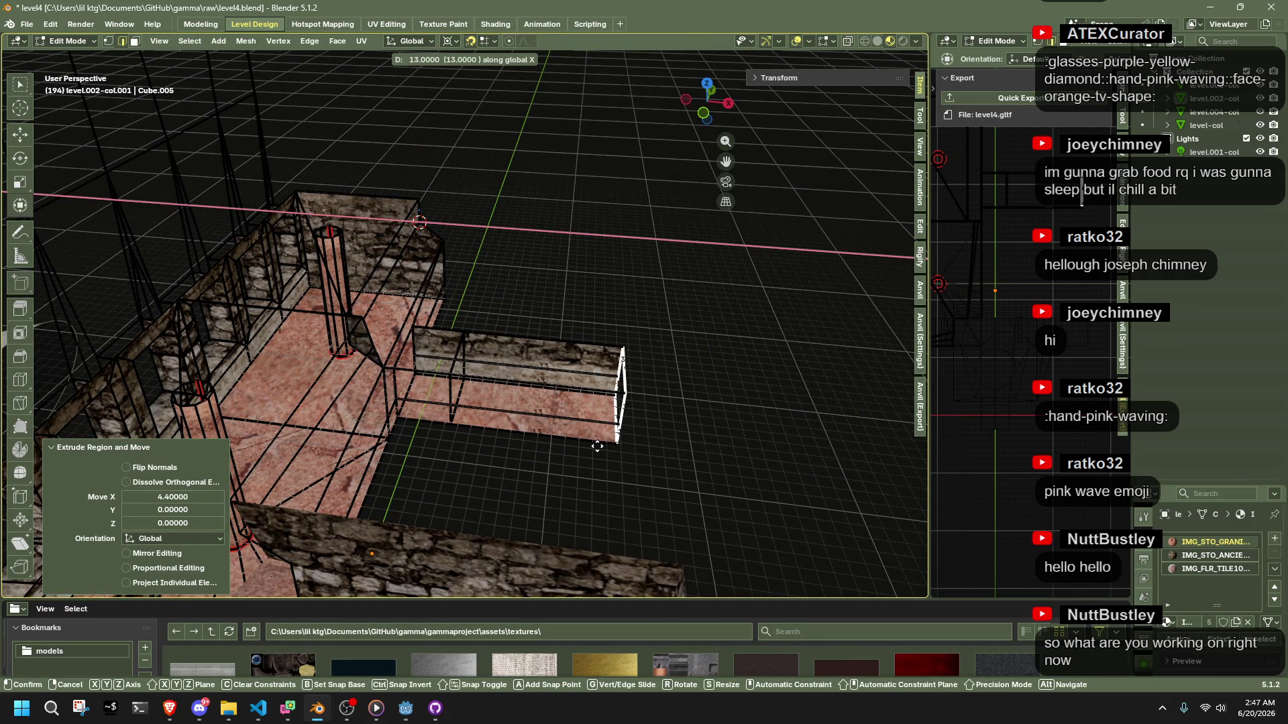
{"action": "left_click", "coordinate": [597, 446]}
Select the passage's far-end vertices and scale them to 5 to widen the end
{"action": "mouse_move", "coordinate": [762, 471]}
{"action": "left_mouse_down"}
{"action": "mouse_move", "coordinate": [678, 436]}
{"action": "mouse_move", "coordinate": [606, 430]}
{"action": "left_mouse_up"}
{"action": "left_click_drag", "start_coordinate": [585, 364], "coordinate": [481, 450]}
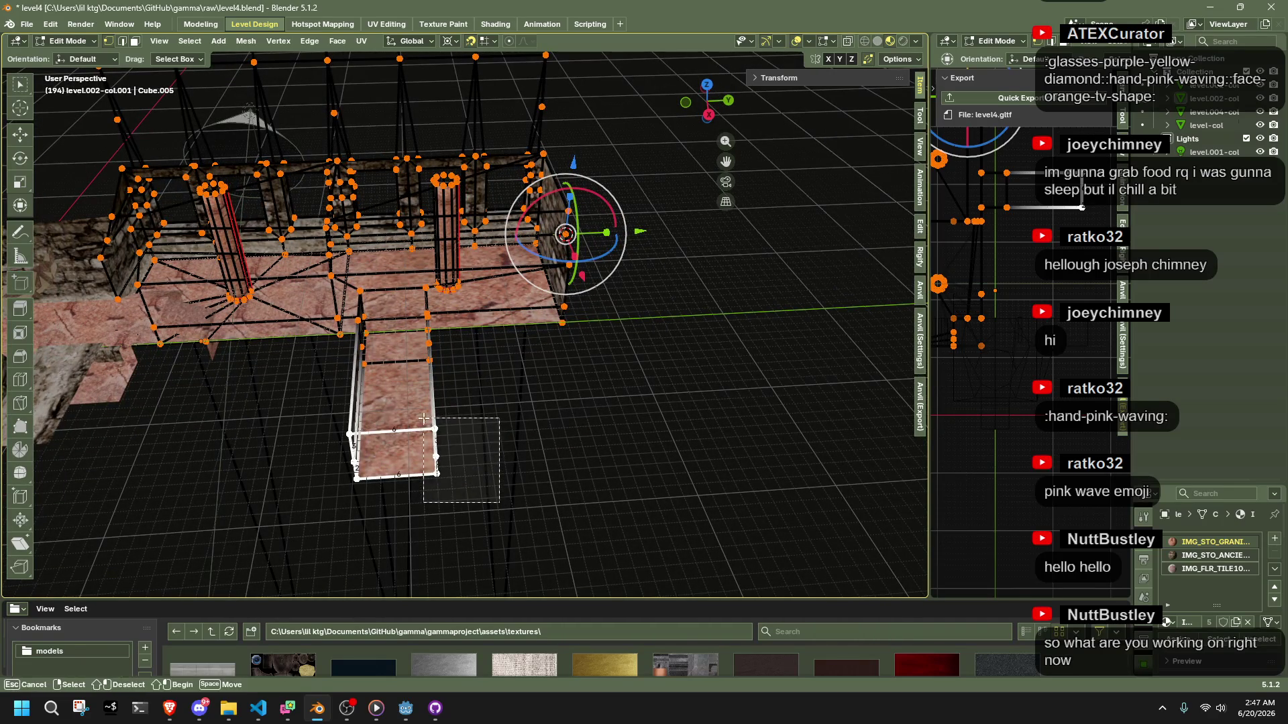
{"action": "left_click_drag", "start_coordinate": [425, 419], "coordinate": [425, 419]}
{"action": "left_click_drag", "start_coordinate": [425, 420], "coordinate": [508, 467]}
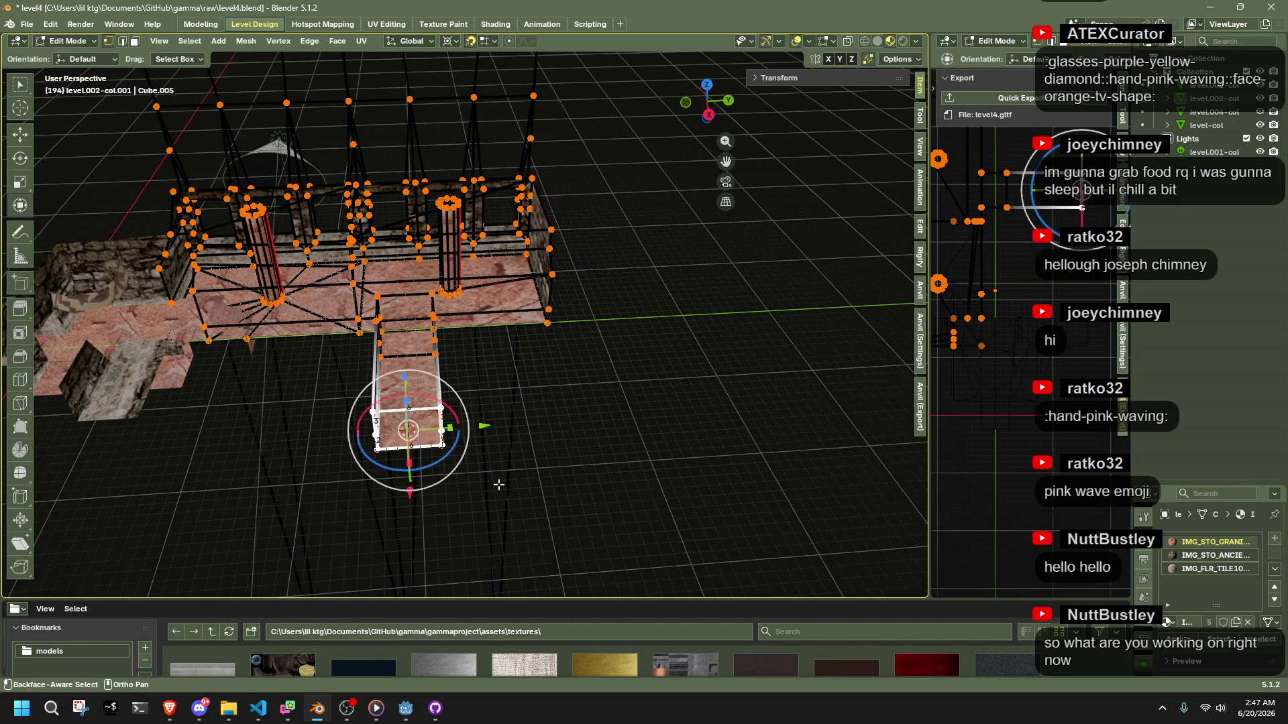
{"action": "key", "text": "s"}
{"action": "key", "text": "x"}
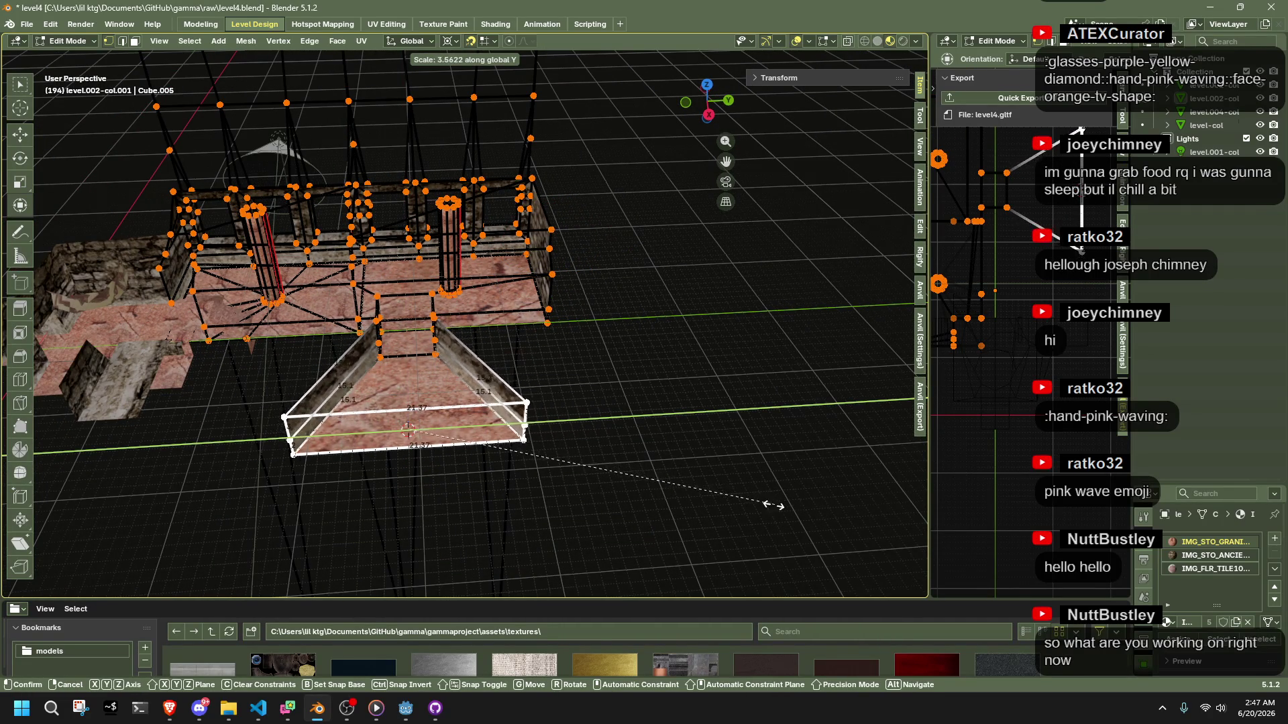
{"action": "left_click", "coordinate": [630, 524]}
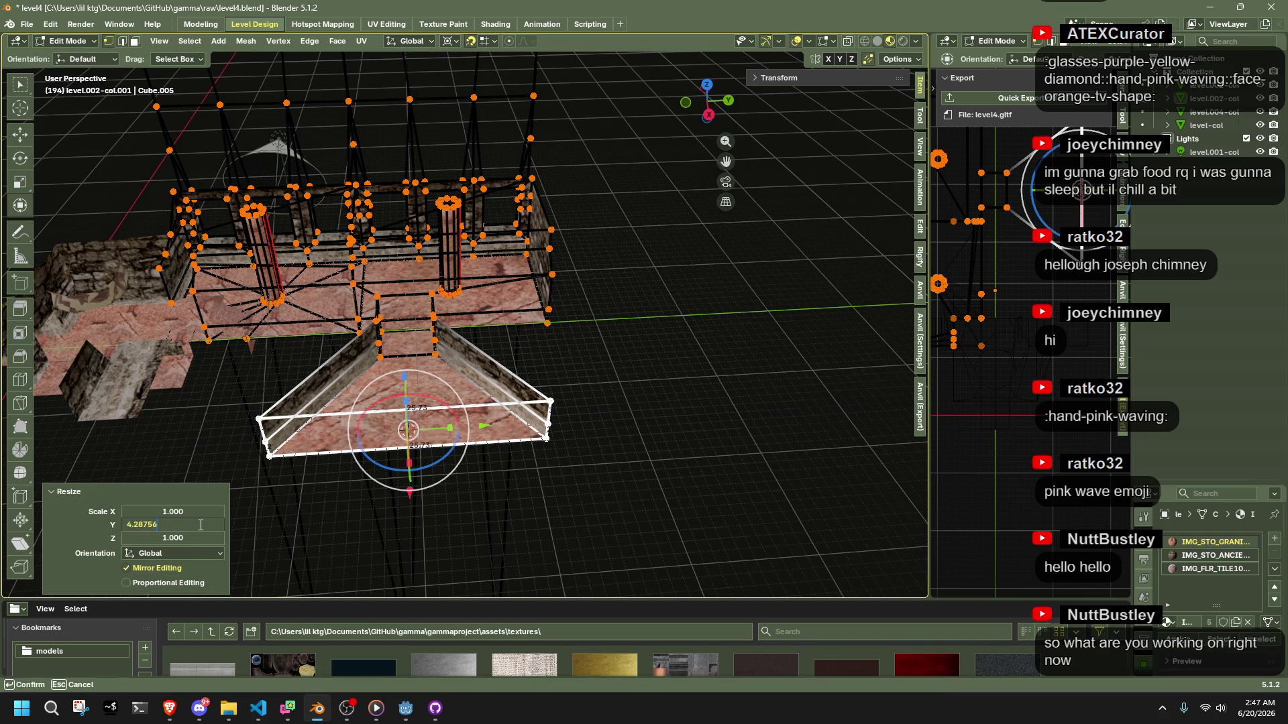
{"action": "type", "text": "5"}
{"action": "key", "text": "Return"}
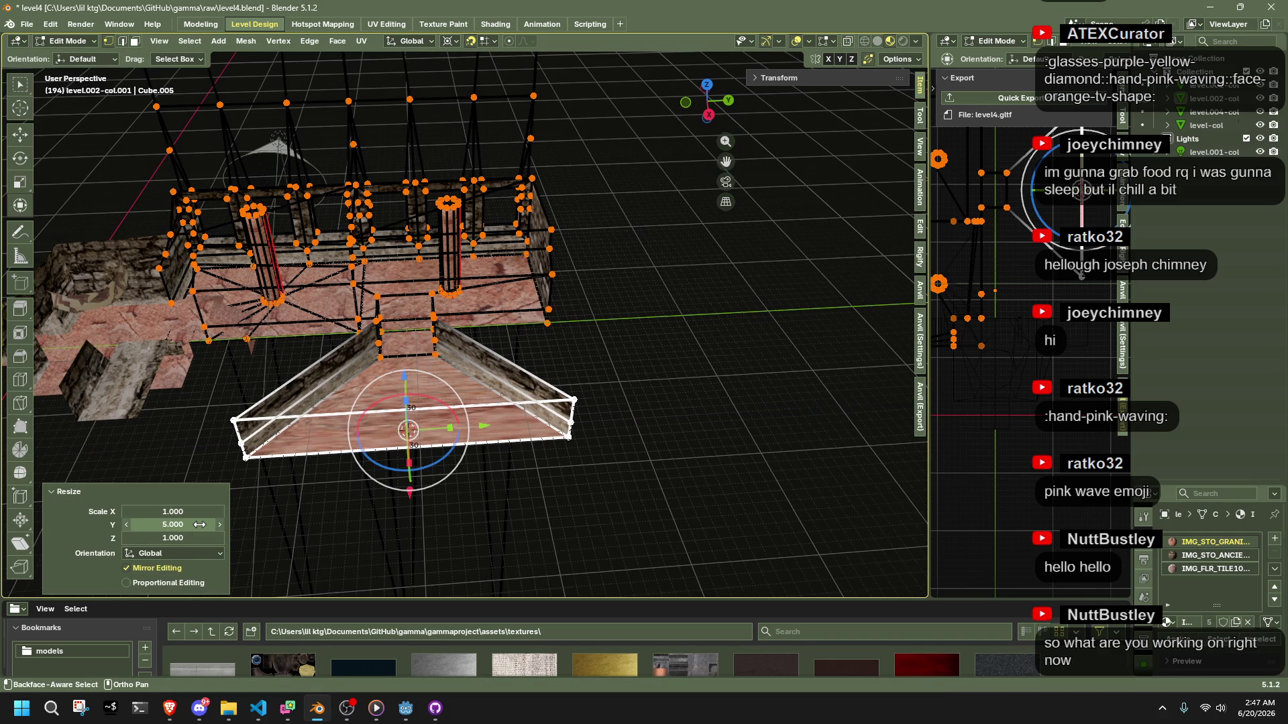
{"action": "mouse_move", "coordinate": [590, 522]}
{"action": "left_mouse_down"}
{"action": "mouse_move", "coordinate": [667, 494]}
{"action": "mouse_move", "coordinate": [736, 505]}
{"action": "mouse_move", "coordinate": [504, 480]}
{"action": "mouse_move", "coordinate": [684, 466]}
{"action": "left_mouse_up"}
Scale the flared end face 4x vertically, then return to Object Mode
{"action": "left_click", "coordinate": [447, 346], "text": "shift"}
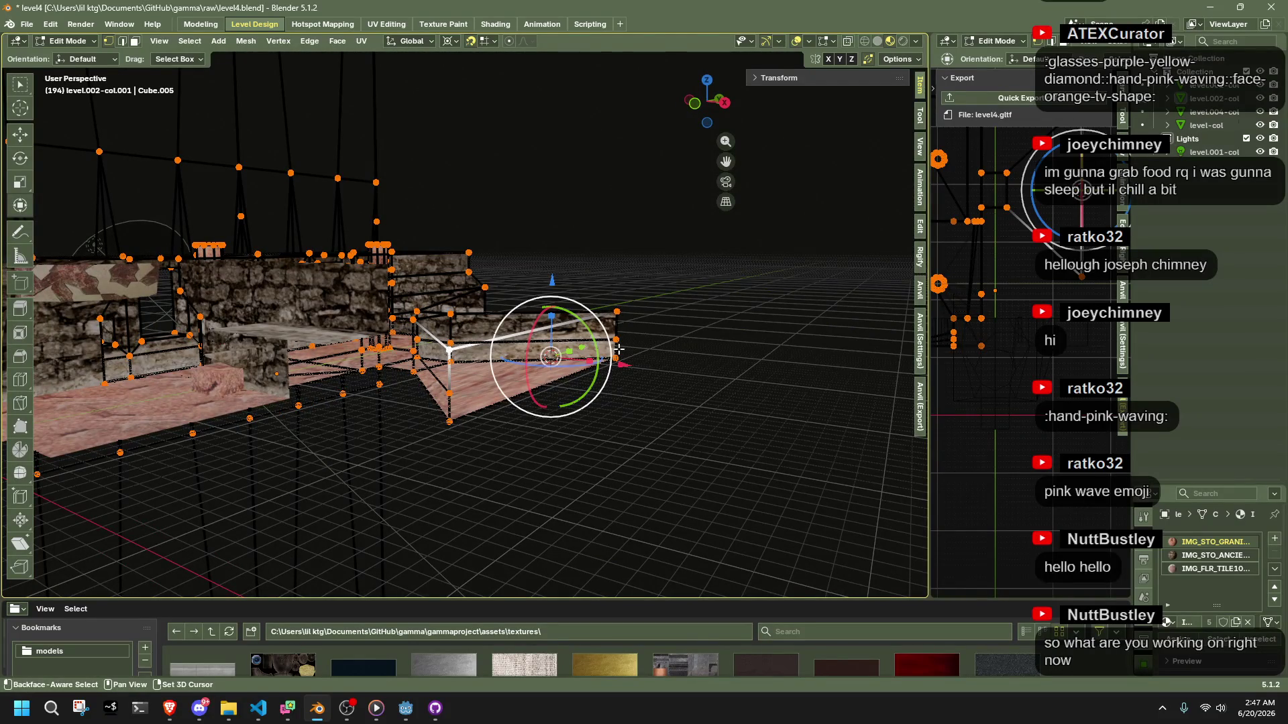
{"action": "key", "text": "shift+s"}
{"action": "left_click", "coordinate": [560, 451]}
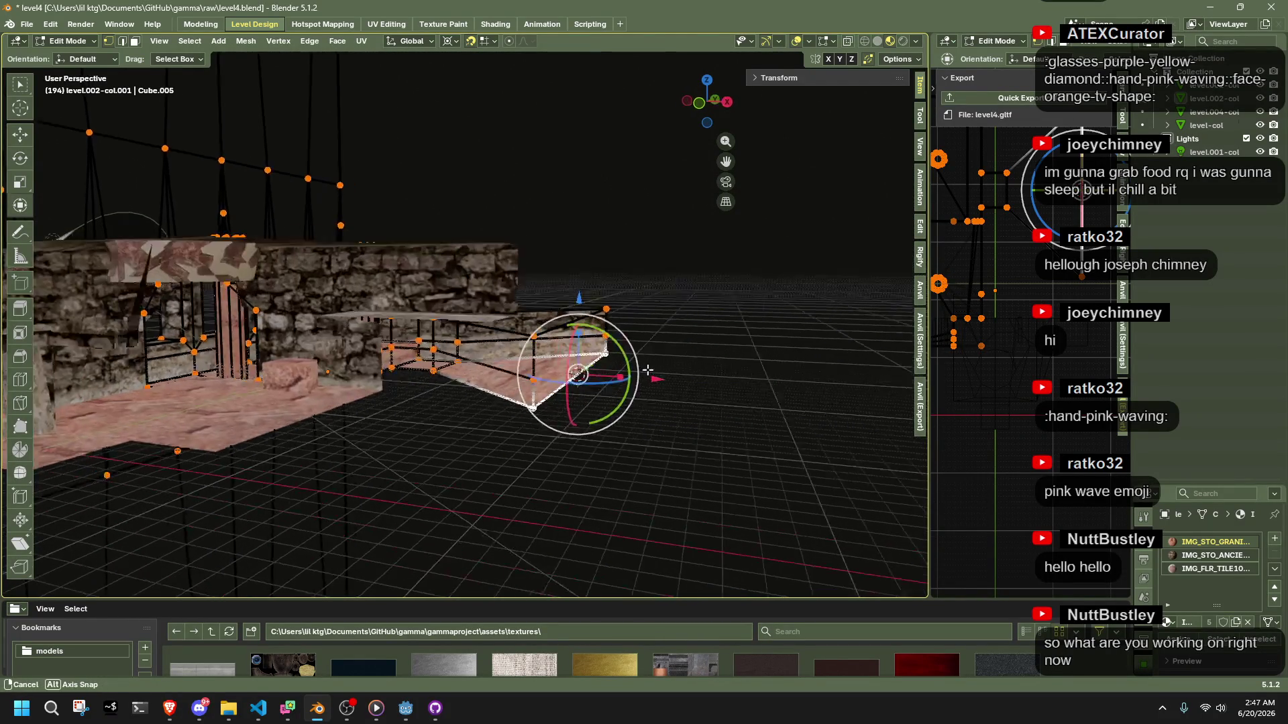
{"action": "left_click_drag", "start_coordinate": [746, 447], "coordinate": [590, 314]}
{"action": "left_click_drag", "start_coordinate": [604, 322], "coordinate": [678, 322]}
{"action": "key", "text": "s"}
{"action": "key", "text": "z"}
{"action": "left_click", "coordinate": [860, 362]}
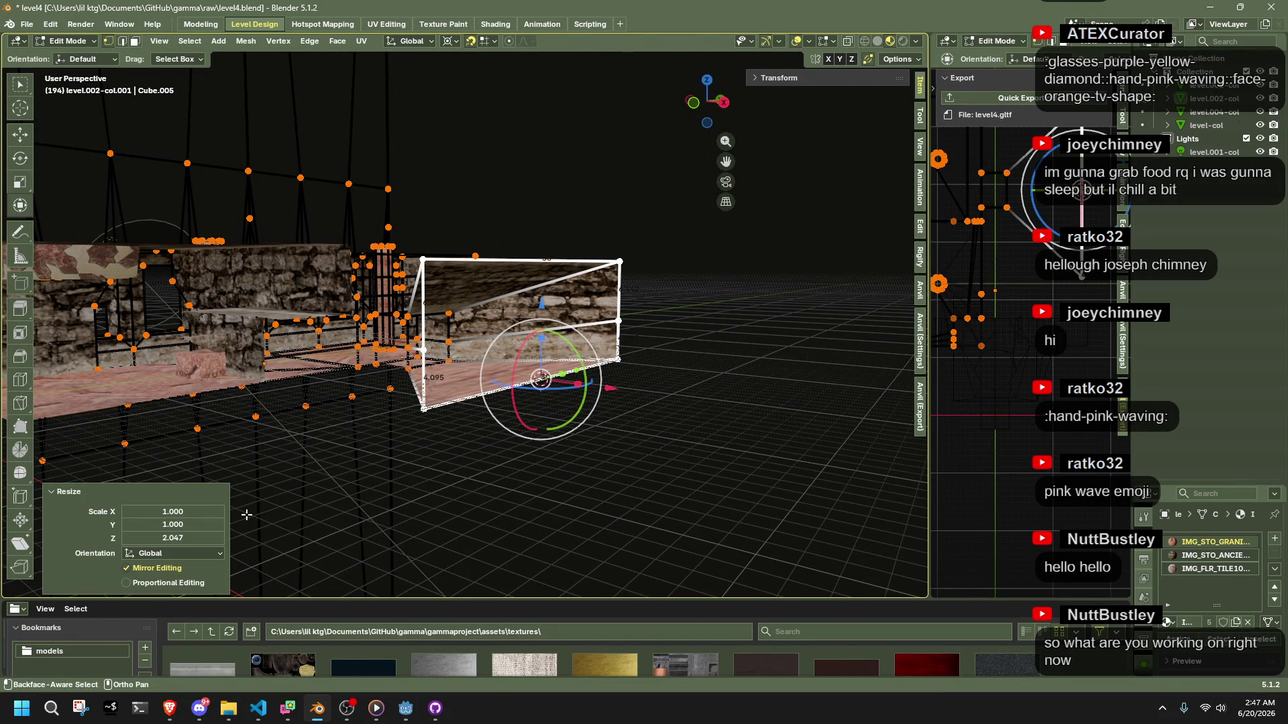
{"action": "type", "text": "4"}
{"action": "key", "text": "Return"}
{"action": "mouse_move", "coordinate": [442, 436]}
{"action": "left_mouse_down"}
{"action": "mouse_move", "coordinate": [448, 455]}
{"action": "mouse_move", "coordinate": [639, 463]}
{"action": "left_mouse_up"}
{"action": "key", "text": "Tab"}
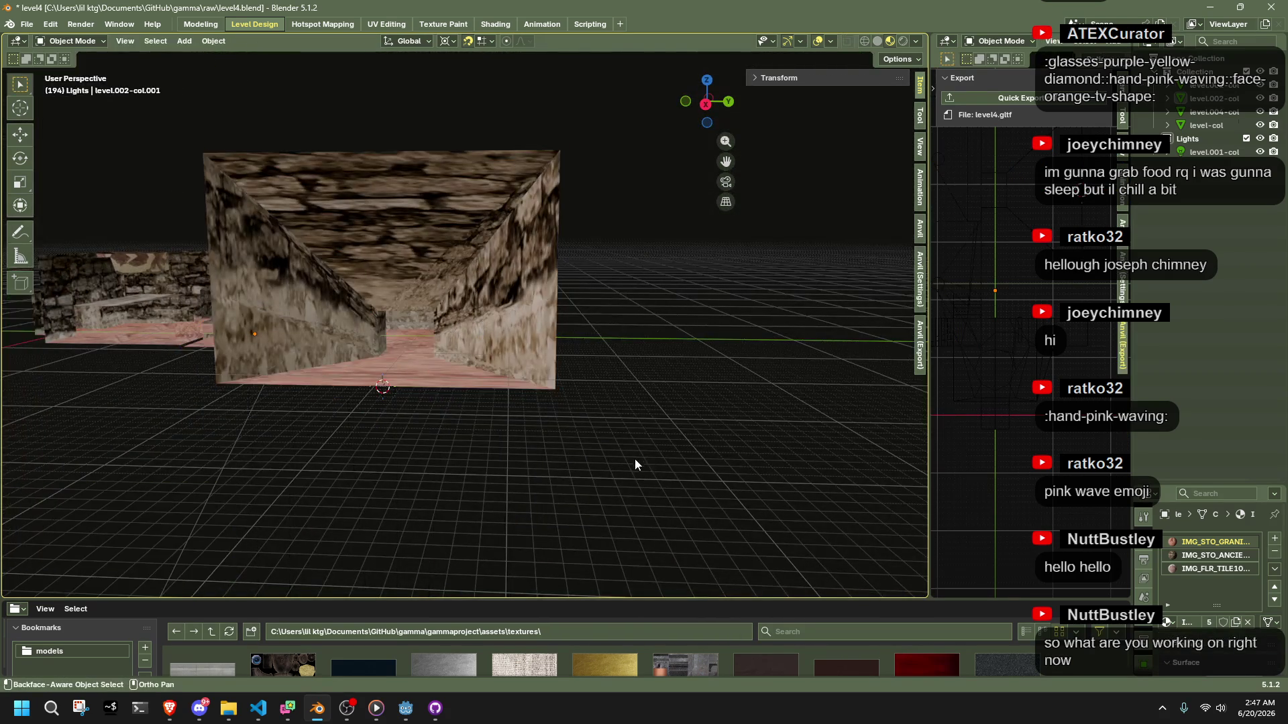
{"action": "scroll", "coordinate": [638, 462], "scroll_direction": "up", "scroll_amount": 5}
Select all faces and apply Anvil's Face-Aligned Project, re-projecting UVs on 184 faces
{"action": "key", "text": "Tab"}
{"action": "scroll", "coordinate": [677, 413], "scroll_direction": "down", "scroll_amount": 5}
{"action": "key", "text": "a"}
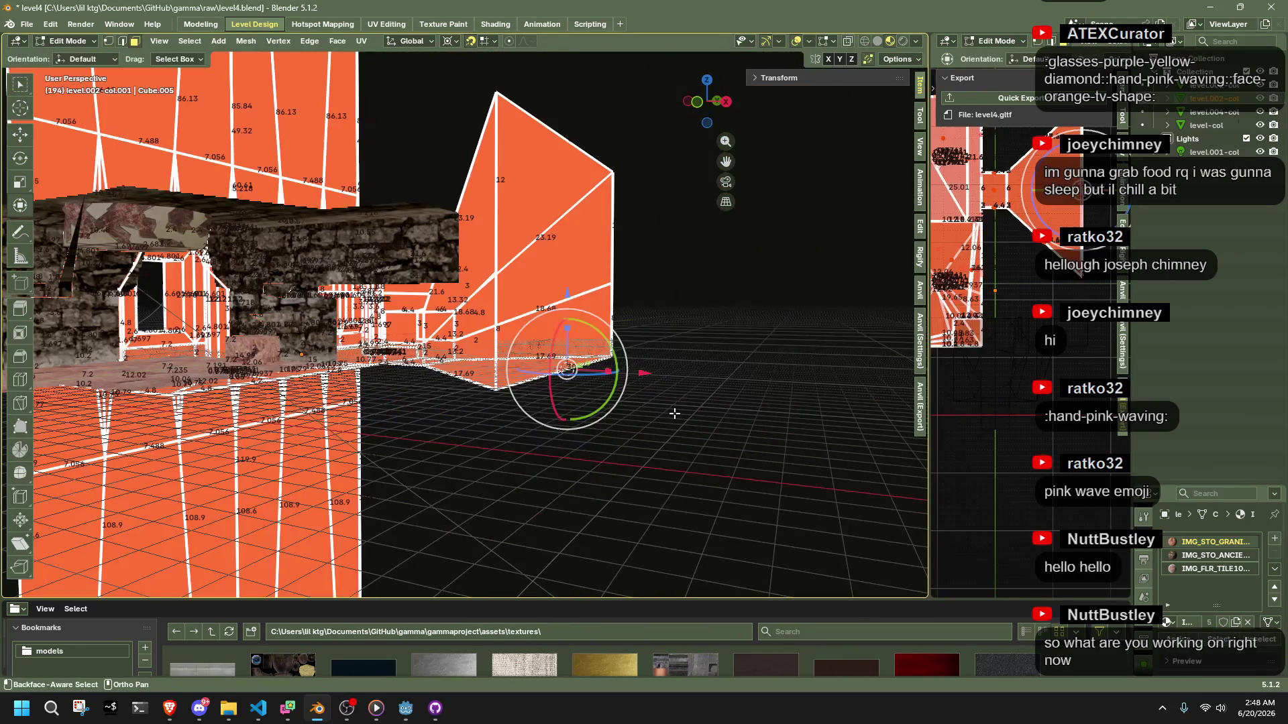
{"action": "left_click", "coordinate": [1123, 295]}
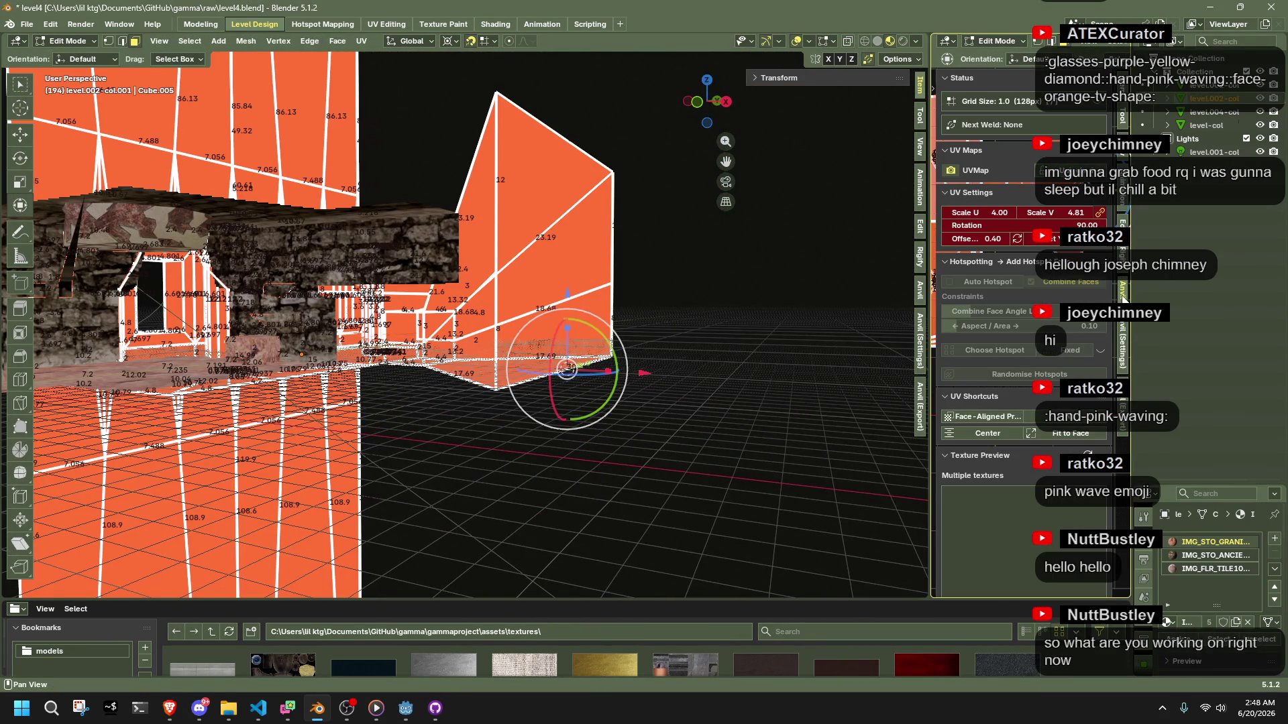
{"action": "left_click", "coordinate": [977, 417]}
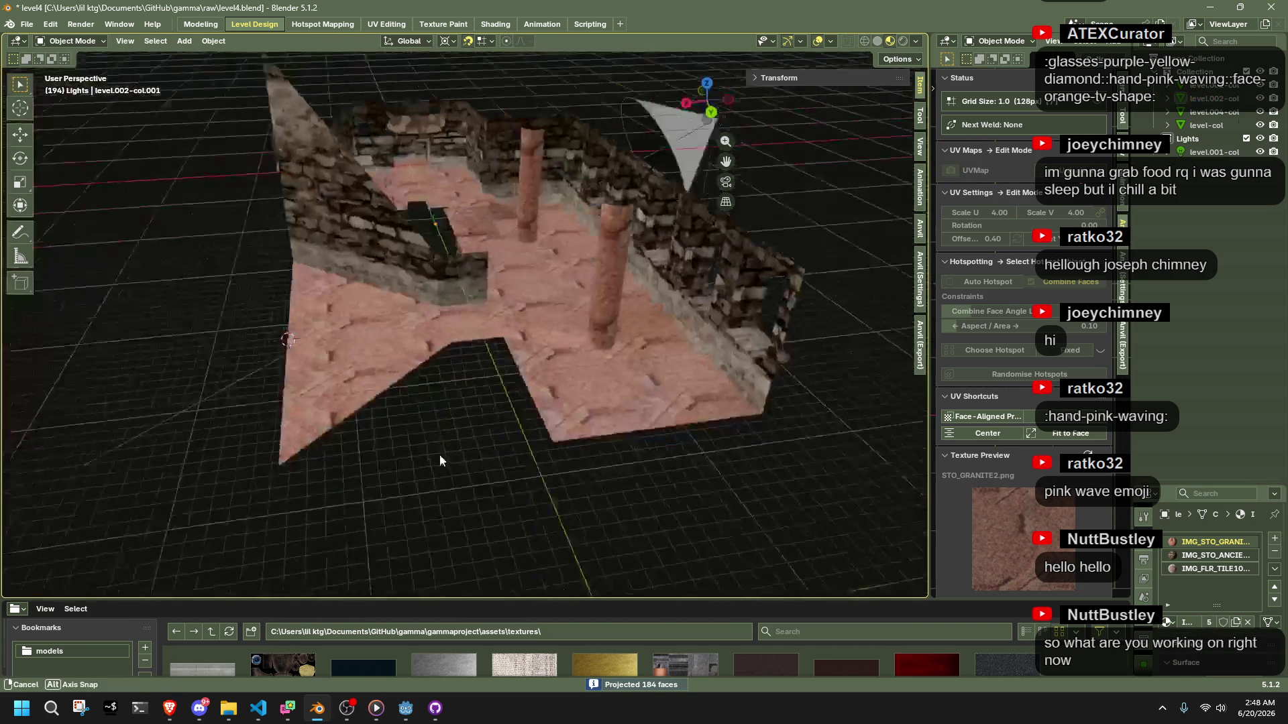
{"action": "left_click", "coordinate": [430, 315]}
{"action": "key", "text": "Tab"}
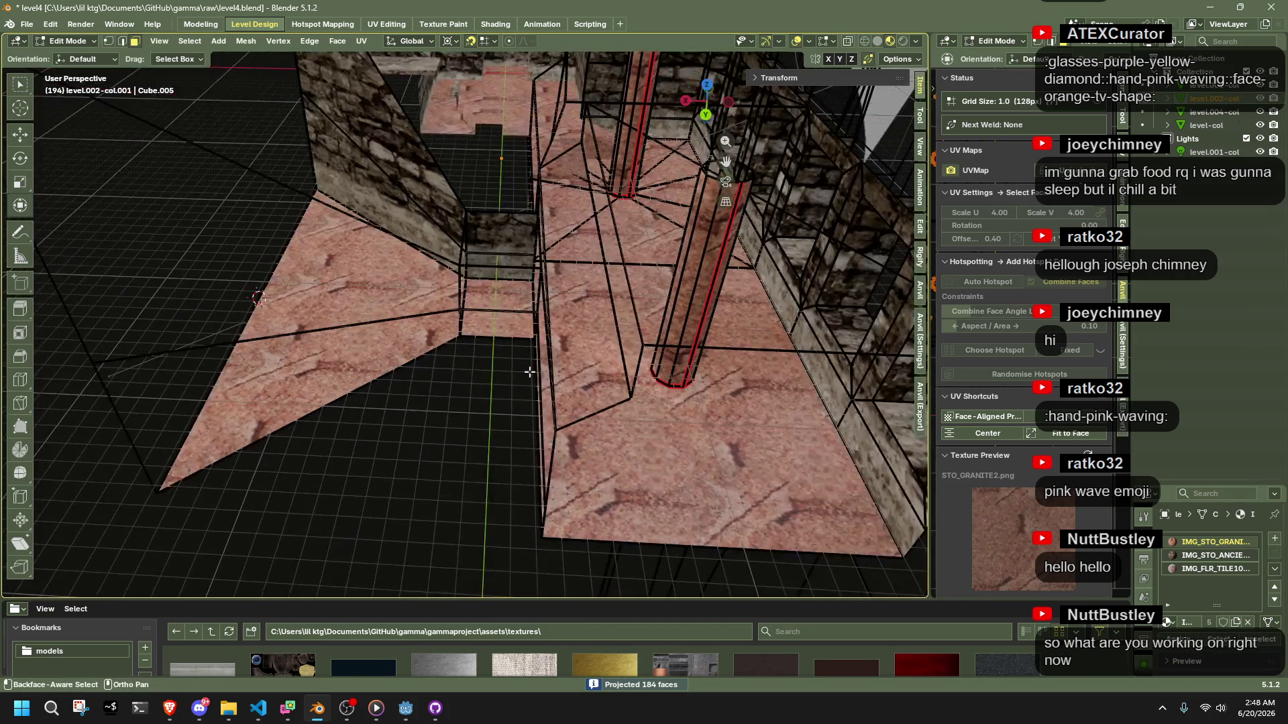
{"action": "left_click_drag", "start_coordinate": [453, 319], "coordinate": [522, 349]}
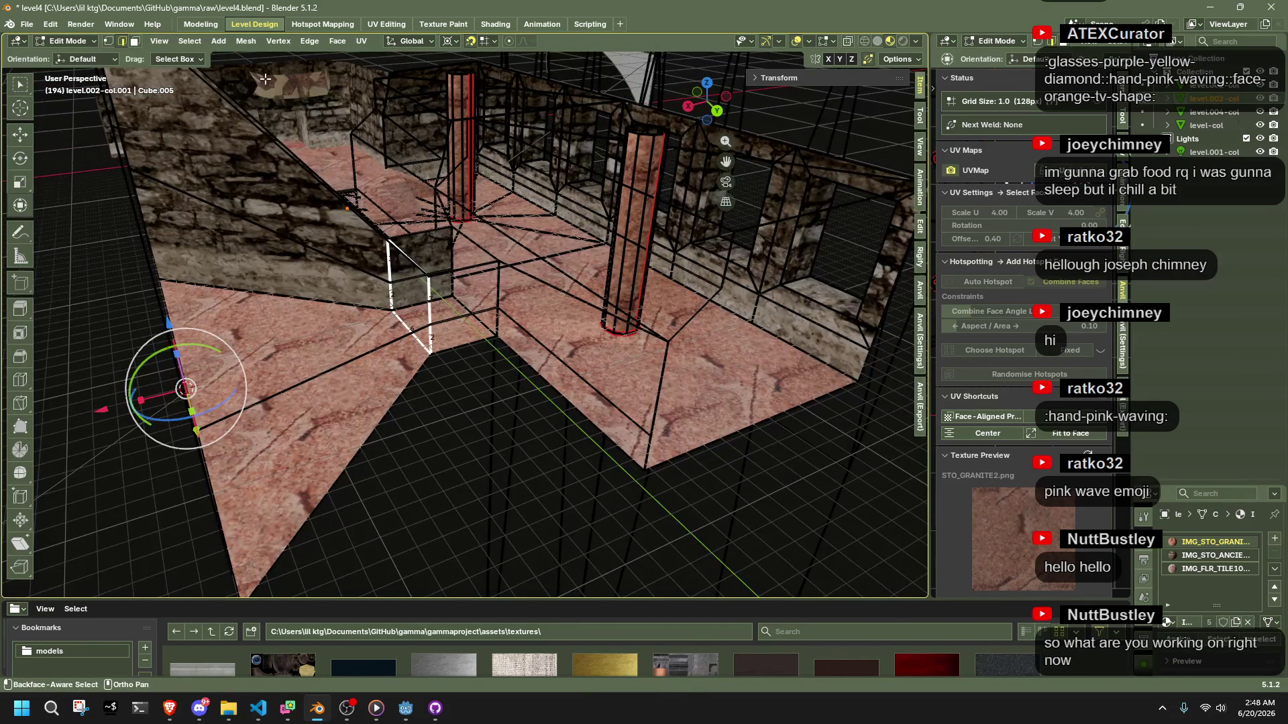
Separate the level mesh into its loose parts via the Mesh menu
{"action": "left_click", "coordinate": [246, 41]}
{"action": "mouse_move", "coordinate": [301, 177]}
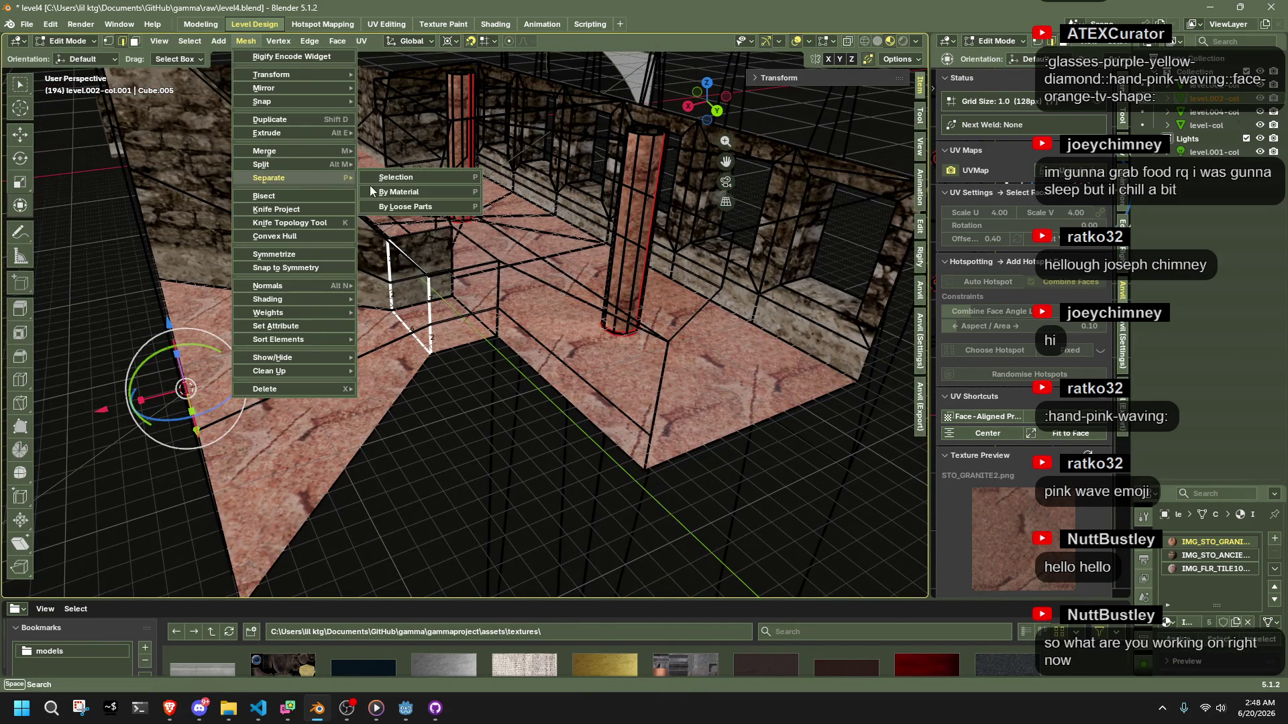
{"action": "left_click", "coordinate": [404, 208]}
{"action": "left_click_drag", "start_coordinate": [404, 208], "coordinate": [470, 392]}
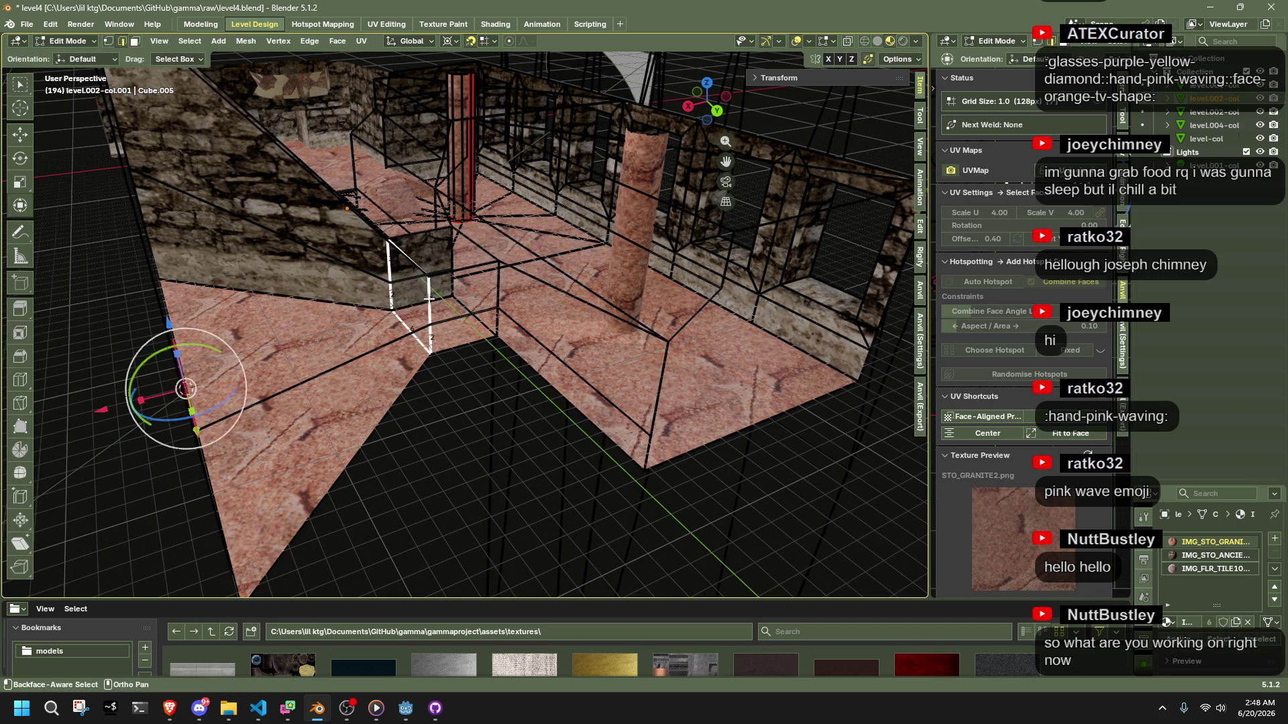
{"action": "left_click", "coordinate": [246, 41]}
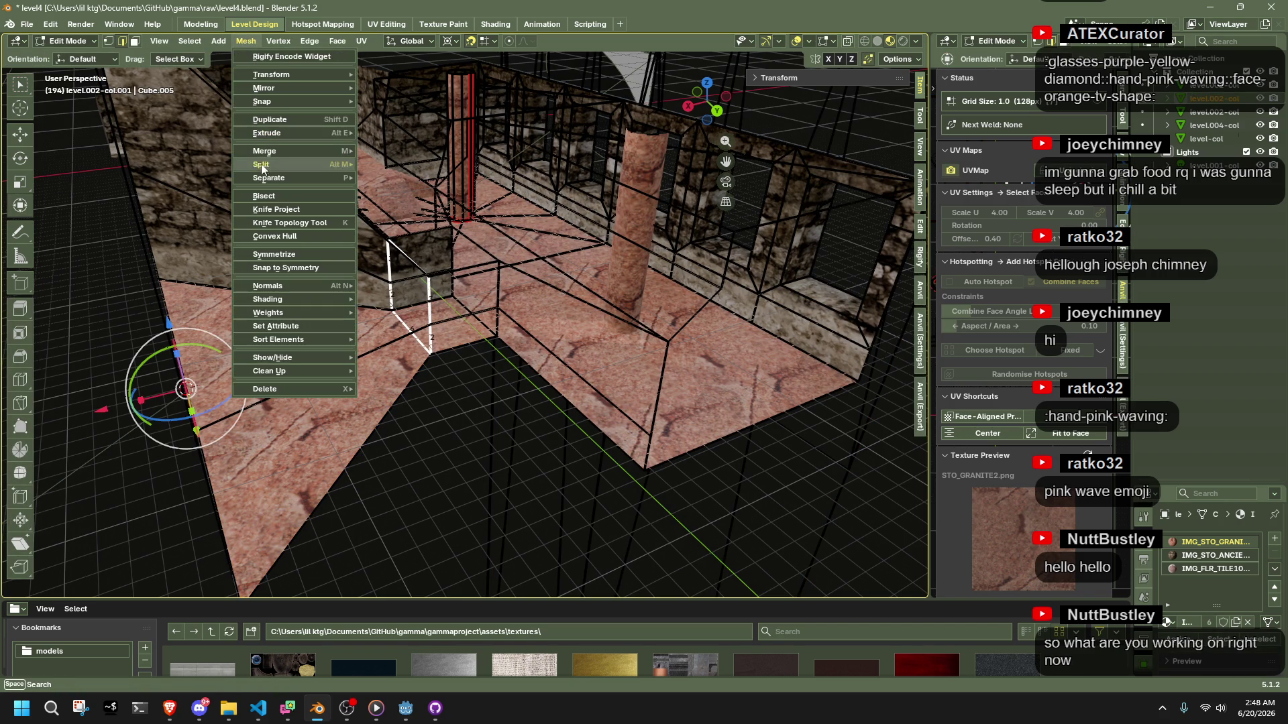
{"action": "mouse_move", "coordinate": [263, 179]}
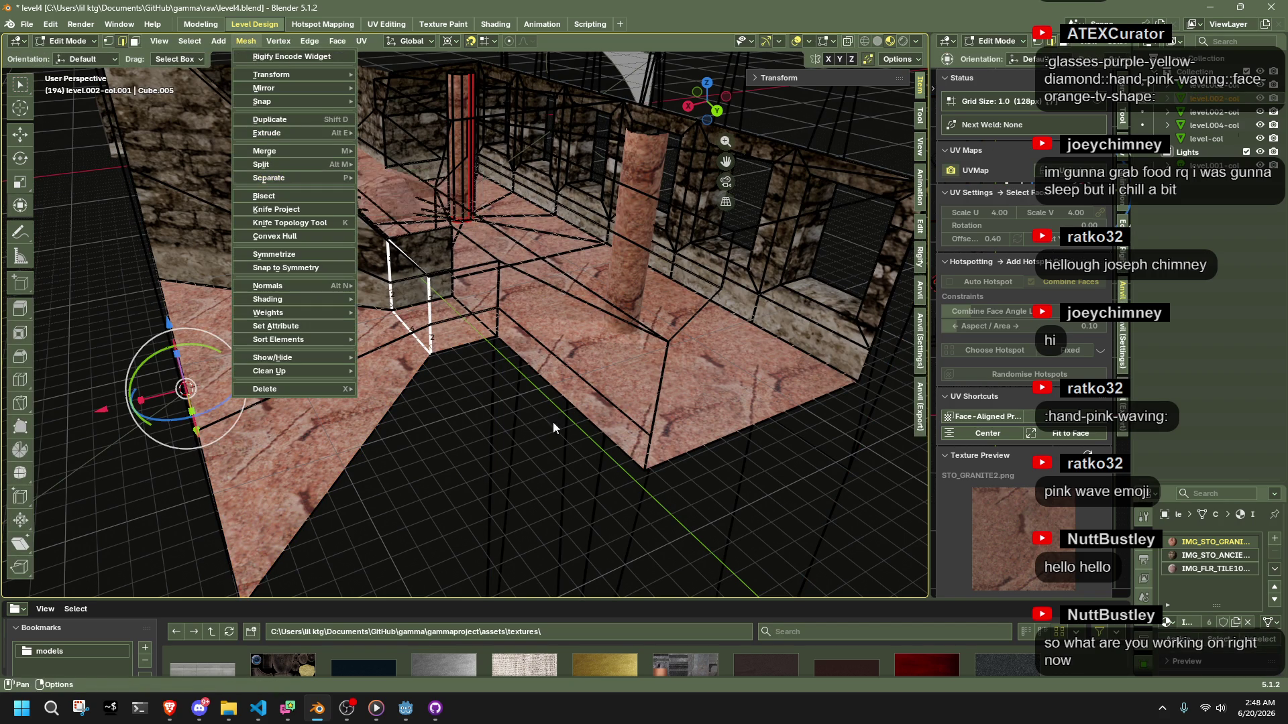
Switch to face selection and trial-move the ripped wall faces along X, then cancel
{"action": "key", "text": "3"}
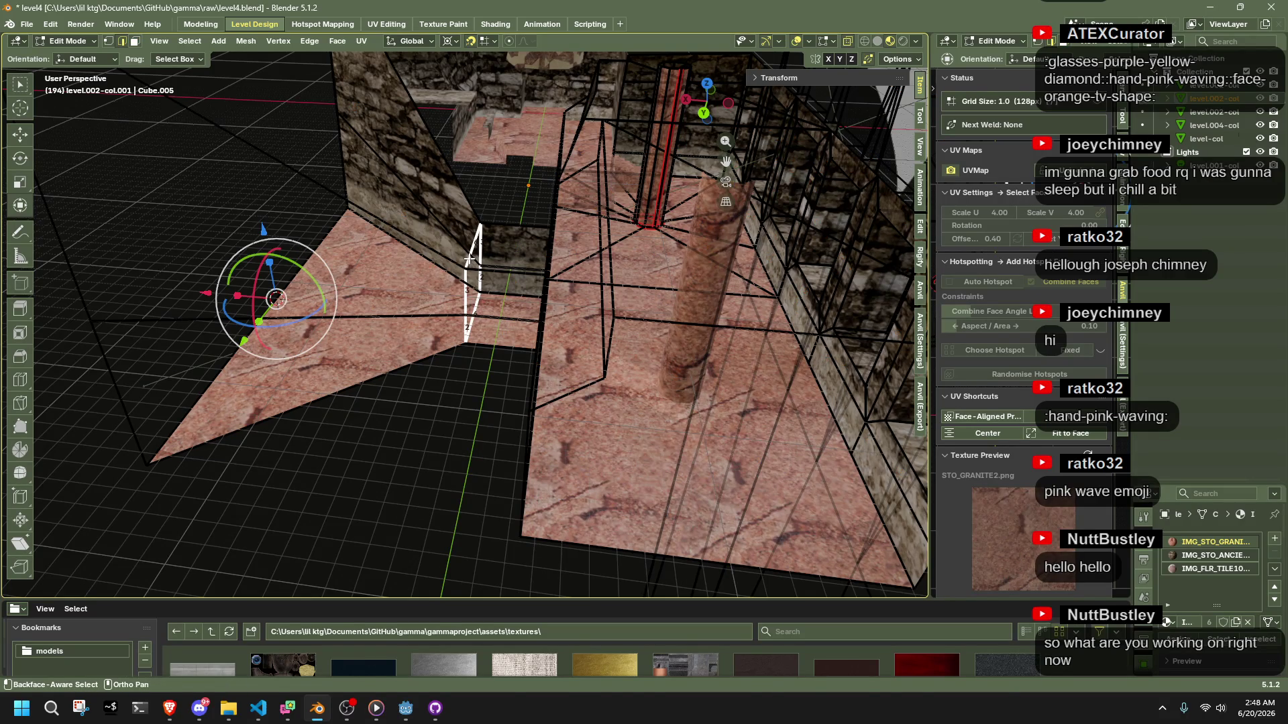
{"action": "key", "text": "g"}
{"action": "key", "text": "x"}
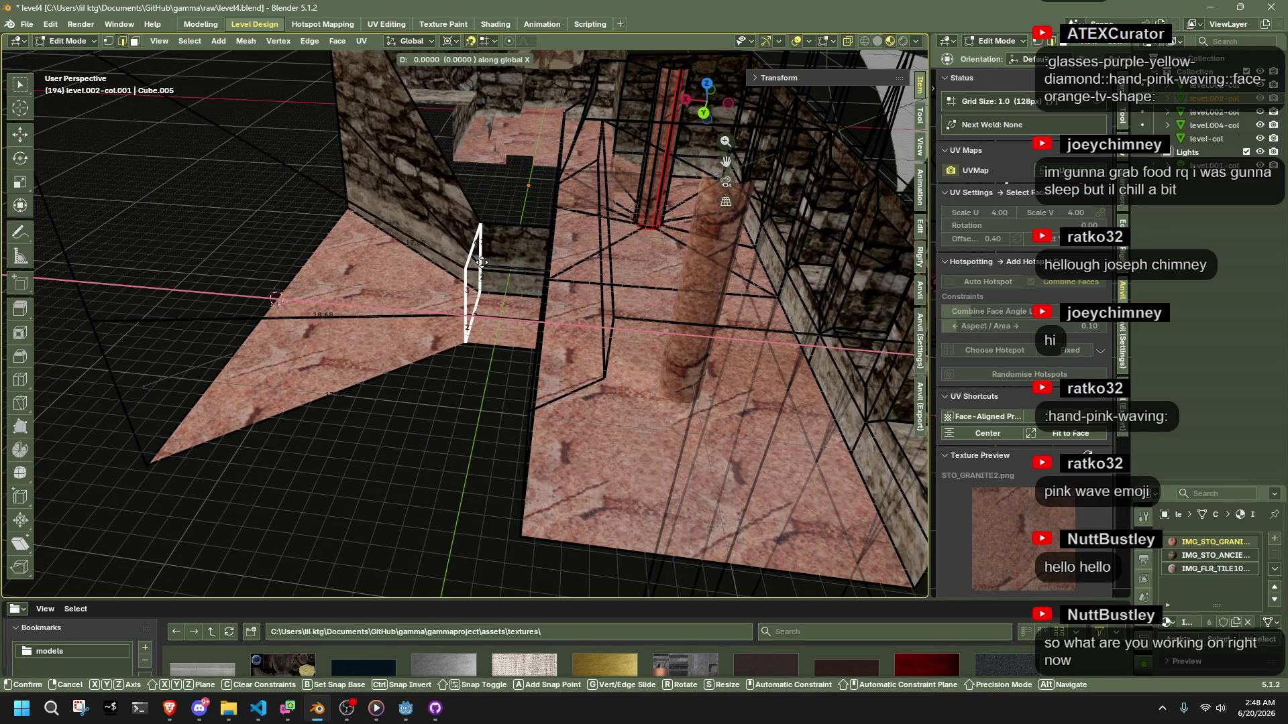
{"action": "right_click", "coordinate": [482, 262]}
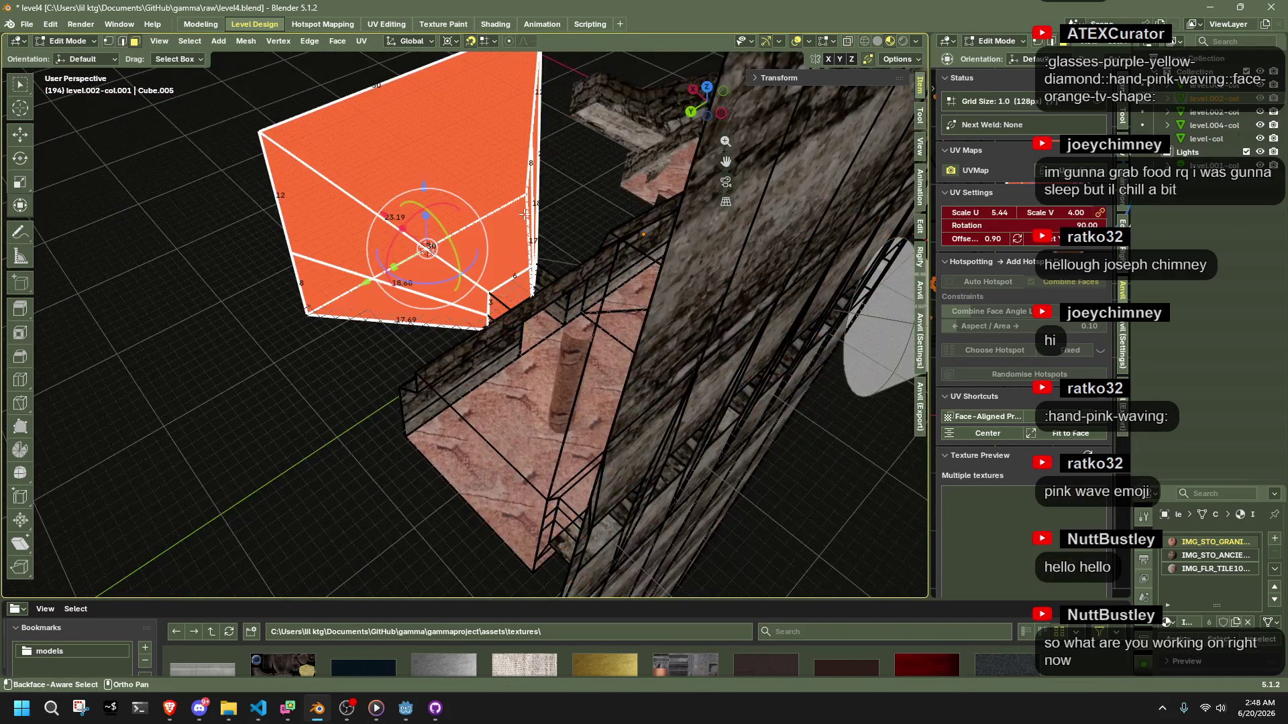
{"action": "mouse_move", "coordinate": [416, 188]}
{"action": "left_mouse_down"}
{"action": "mouse_move", "coordinate": [544, 187]}
{"action": "mouse_move", "coordinate": [254, 40]}
{"action": "left_mouse_up"}
Separate the selected faces into level.002-col.003 and enter Edit Mode on it
{"action": "left_click", "coordinate": [251, 42]}
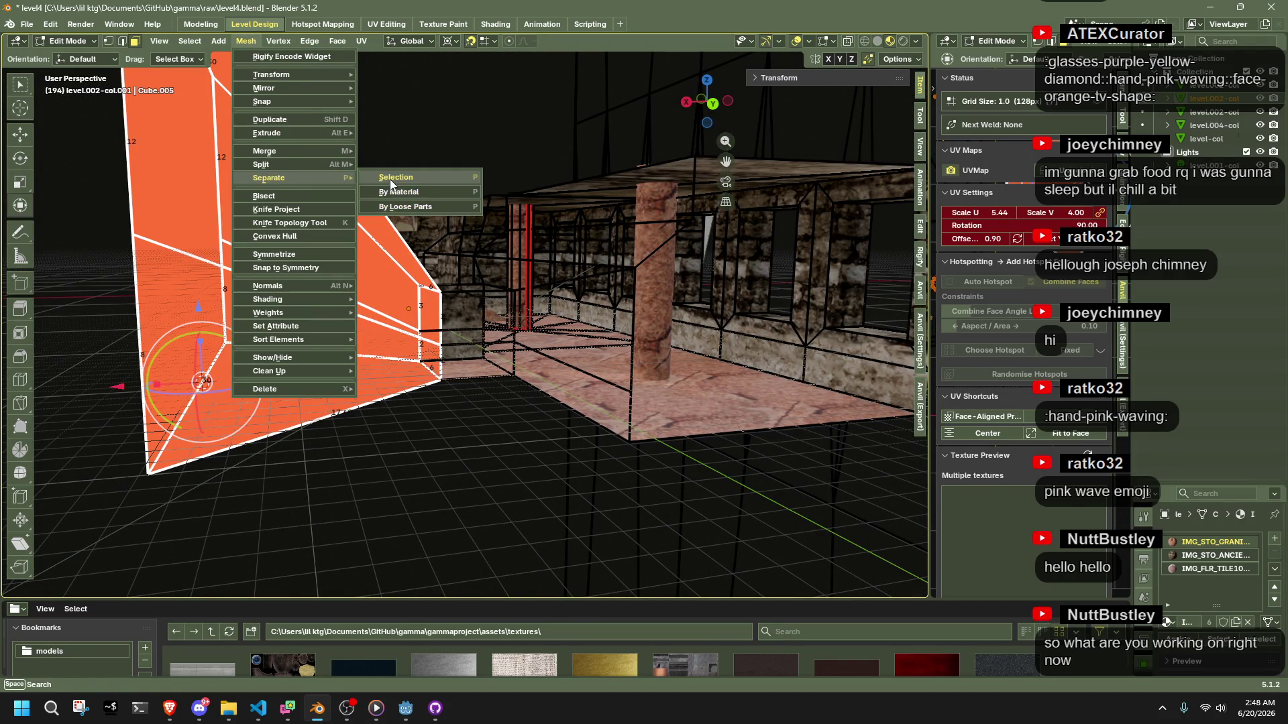
{"action": "left_click", "coordinate": [391, 183]}
{"action": "key", "text": "Tab"}
{"action": "left_click", "coordinate": [428, 379]}
{"action": "mouse_move", "coordinate": [462, 382]}
{"action": "left_mouse_down"}
{"action": "mouse_move", "coordinate": [412, 413]}
{"action": "mouse_move", "coordinate": [617, 392]}
{"action": "left_mouse_up"}
{"action": "scroll", "coordinate": [617, 391], "scroll_direction": "down", "scroll_amount": 3}
{"action": "left_click", "coordinate": [617, 388]}
{"action": "mouse_move", "coordinate": [612, 332]}
{"action": "left_mouse_down"}
{"action": "mouse_move", "coordinate": [557, 331]}
{"action": "mouse_move", "coordinate": [655, 373]}
{"action": "mouse_move", "coordinate": [606, 365]}
{"action": "mouse_move", "coordinate": [331, 403]}
{"action": "mouse_move", "coordinate": [154, 356]}
{"action": "mouse_move", "coordinate": [207, 244]}
{"action": "mouse_move", "coordinate": [579, 372]}
{"action": "mouse_move", "coordinate": [693, 463]}
{"action": "mouse_move", "coordinate": [627, 387]}
{"action": "left_mouse_up"}
{"action": "key", "text": "Tab"}
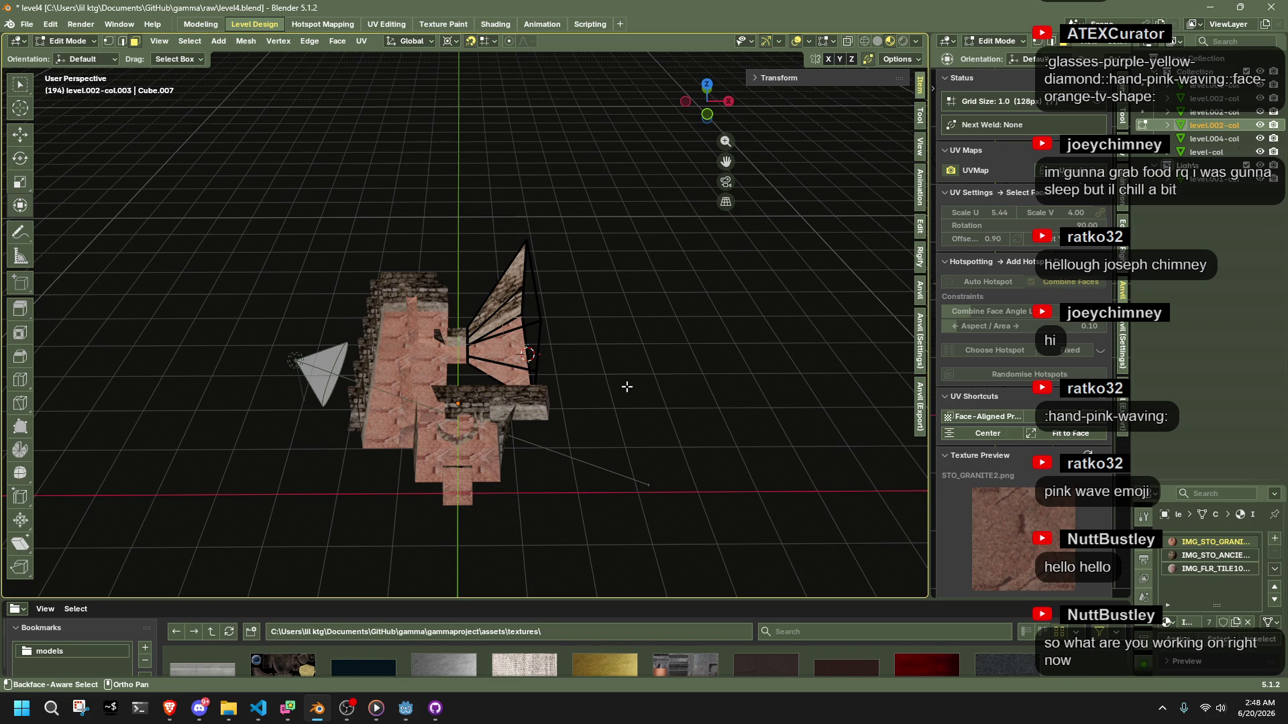
Move the selected geometry along X in two moves, ending at −6
{"action": "scroll", "coordinate": [617, 350], "scroll_direction": "up", "scroll_amount": 2}
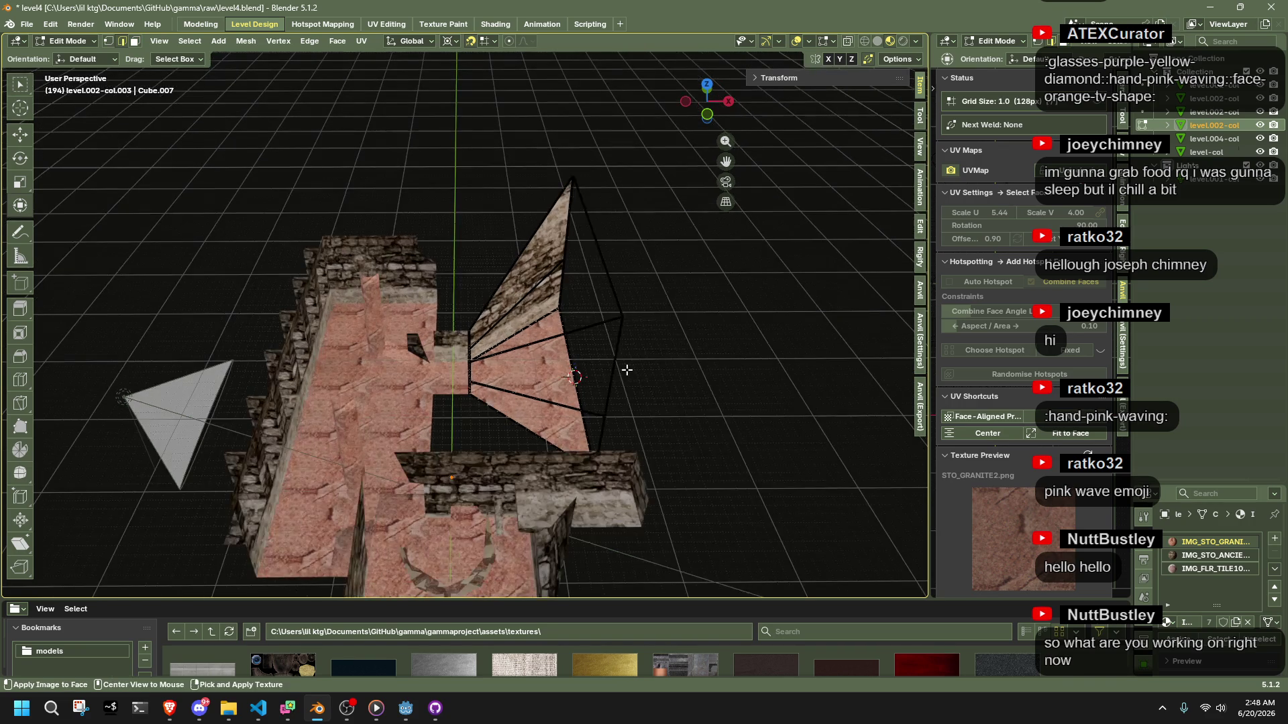
{"action": "mouse_move", "coordinate": [621, 369]}
{"action": "left_mouse_down"}
{"action": "mouse_move", "coordinate": [719, 417]}
{"action": "mouse_move", "coordinate": [698, 411]}
{"action": "left_mouse_up"}
{"action": "key", "text": "g"}
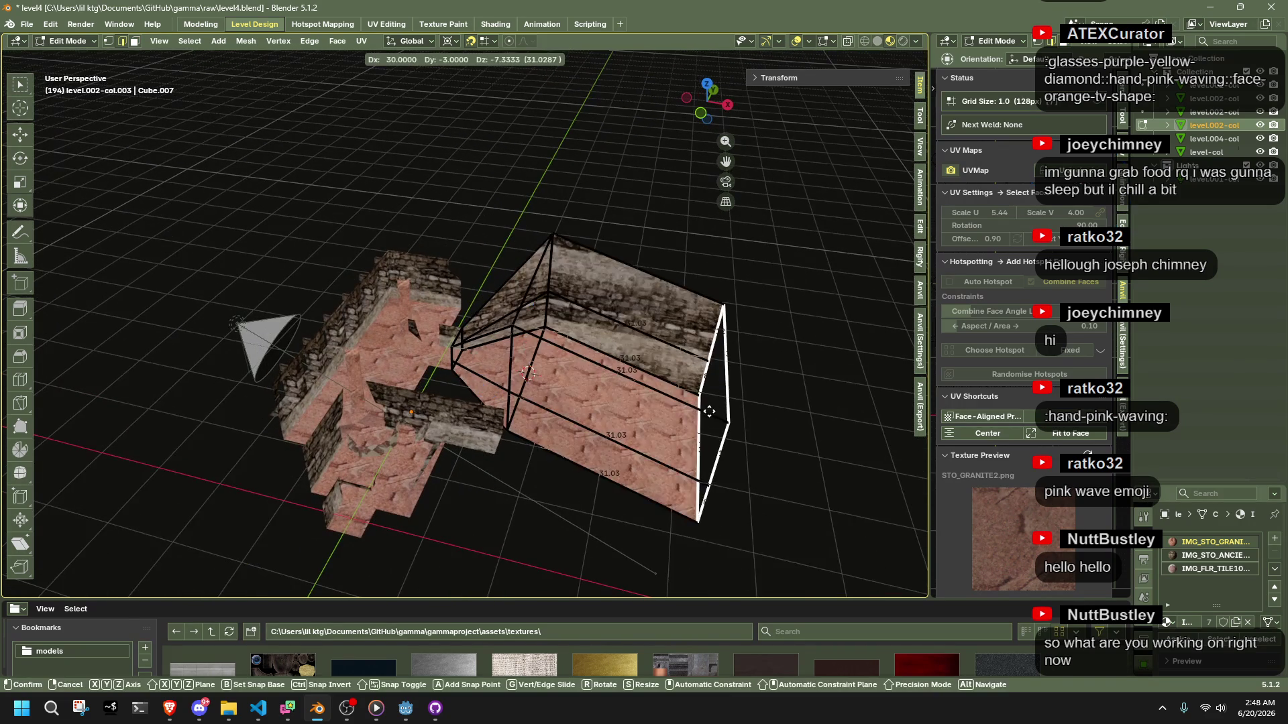
{"action": "key", "text": "z"}
{"action": "key", "text": "x"}
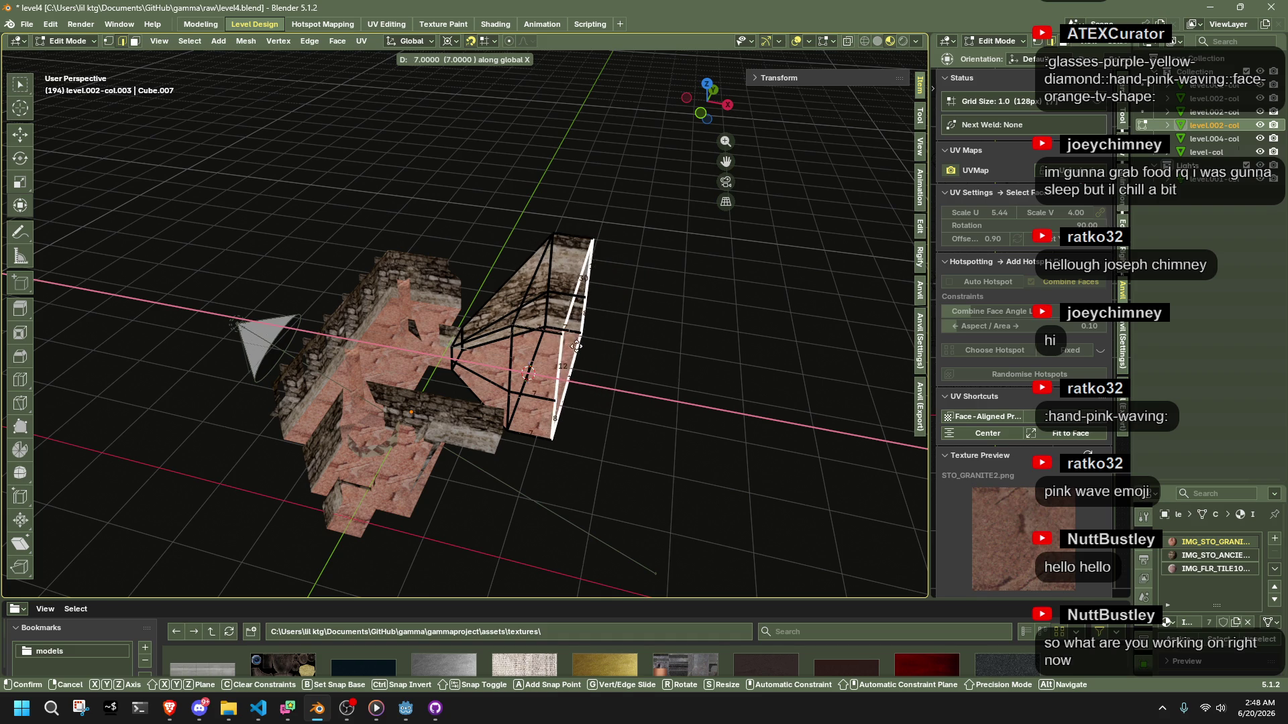
{"action": "left_click", "coordinate": [592, 350]}
{"action": "scroll", "coordinate": [631, 339], "scroll_direction": "up", "scroll_amount": 1}
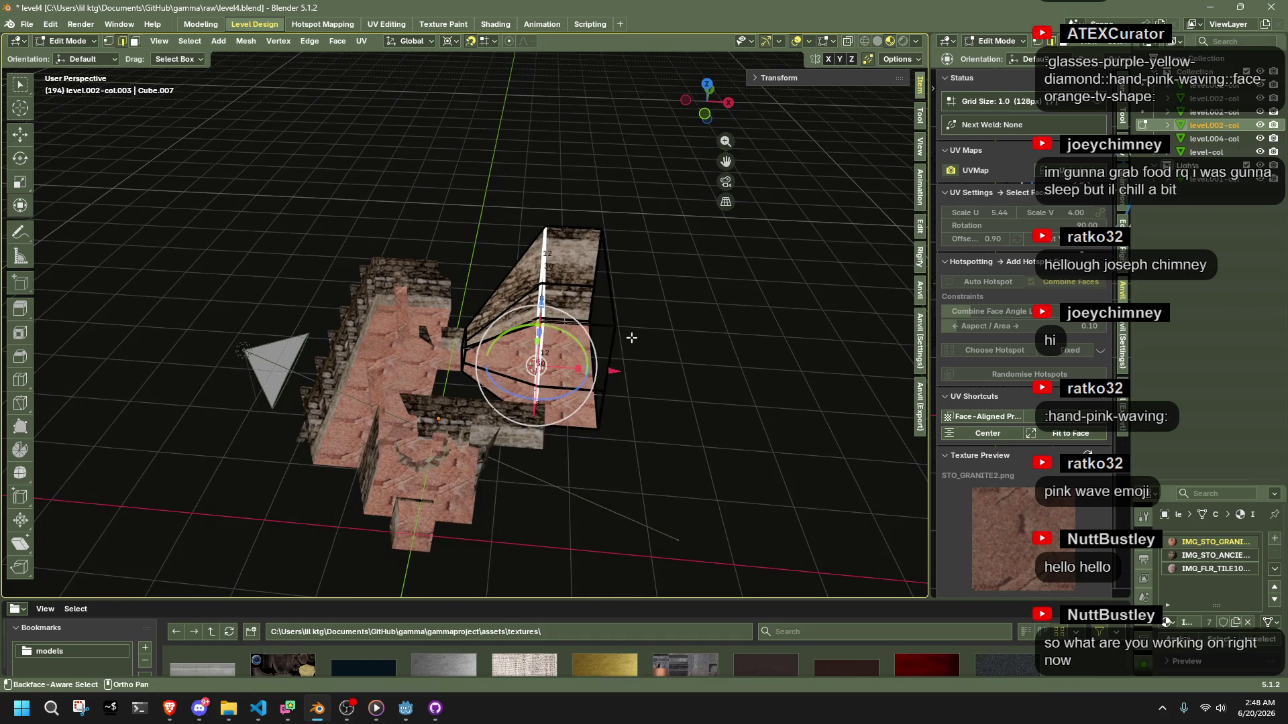
{"action": "key", "text": "g"}
{"action": "key", "text": "x"}
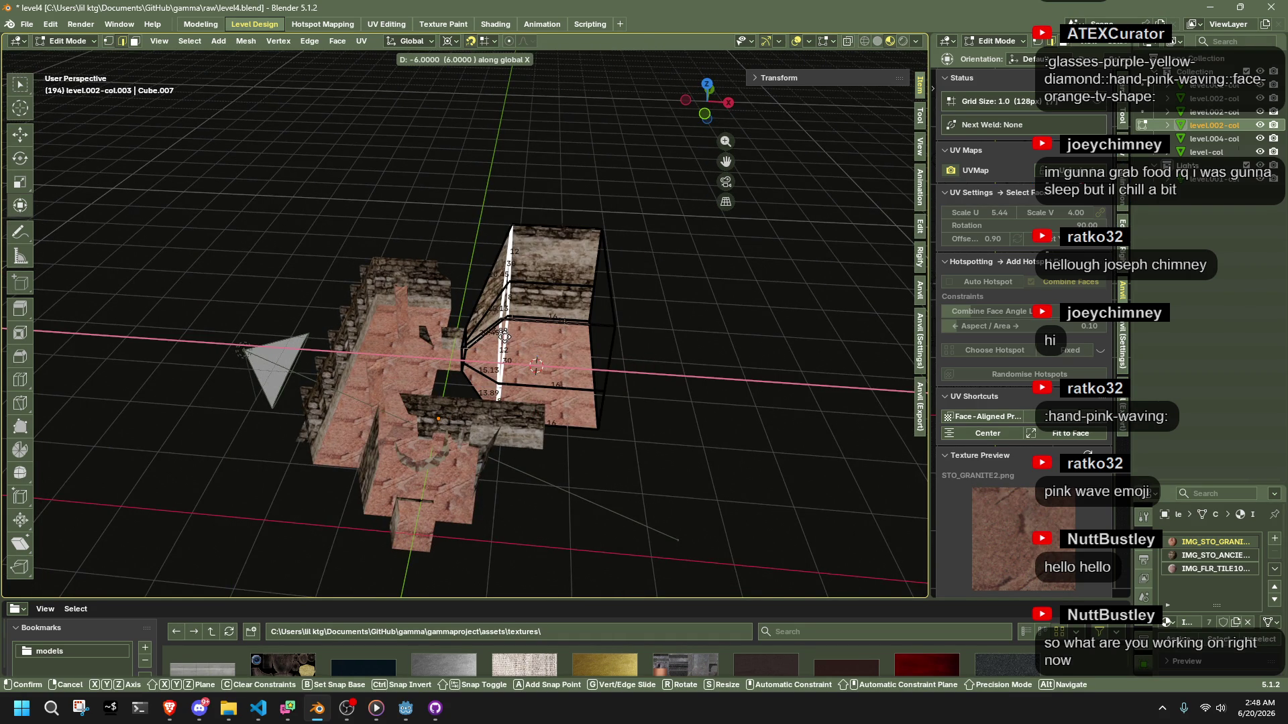
{"action": "left_click", "coordinate": [507, 337]}
Duplicate the box and place the copy beside the original along X
{"action": "scroll", "coordinate": [504, 309], "scroll_direction": "up", "scroll_amount": 1}
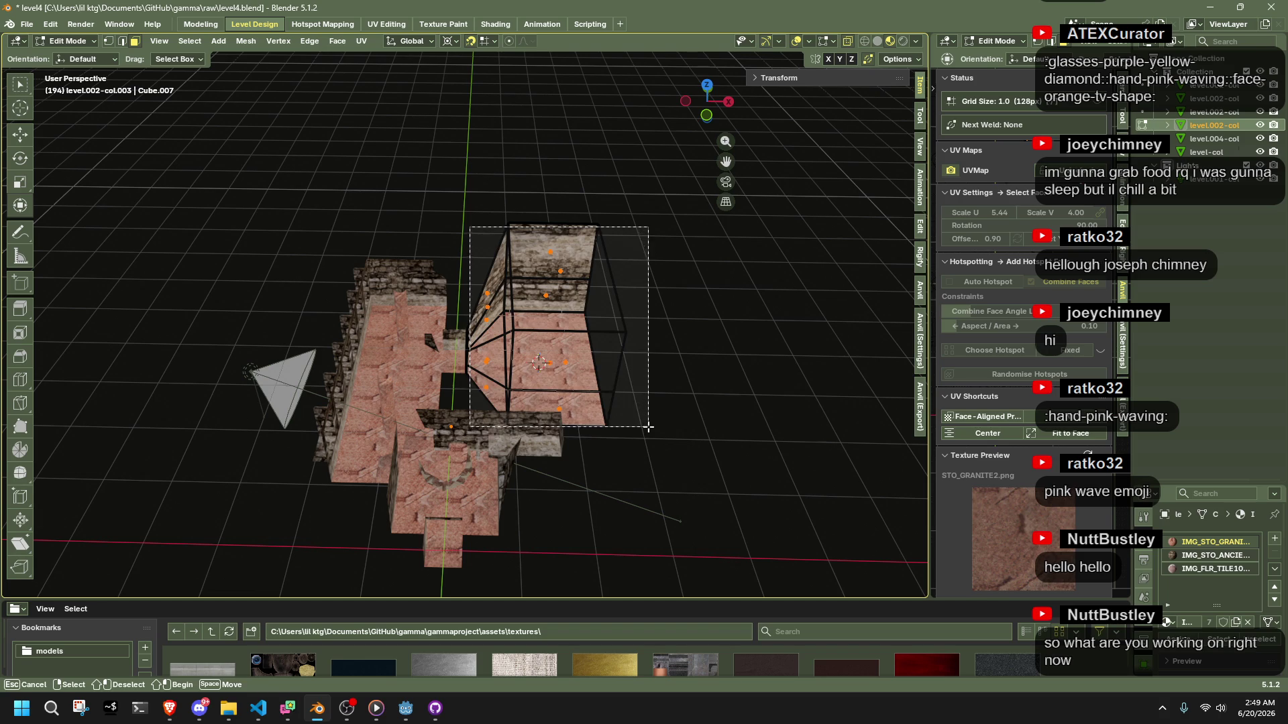
{"action": "left_click_drag", "start_coordinate": [648, 427], "coordinate": [648, 427]}
{"action": "key", "text": "shift+d"}
{"action": "key", "text": "x"}
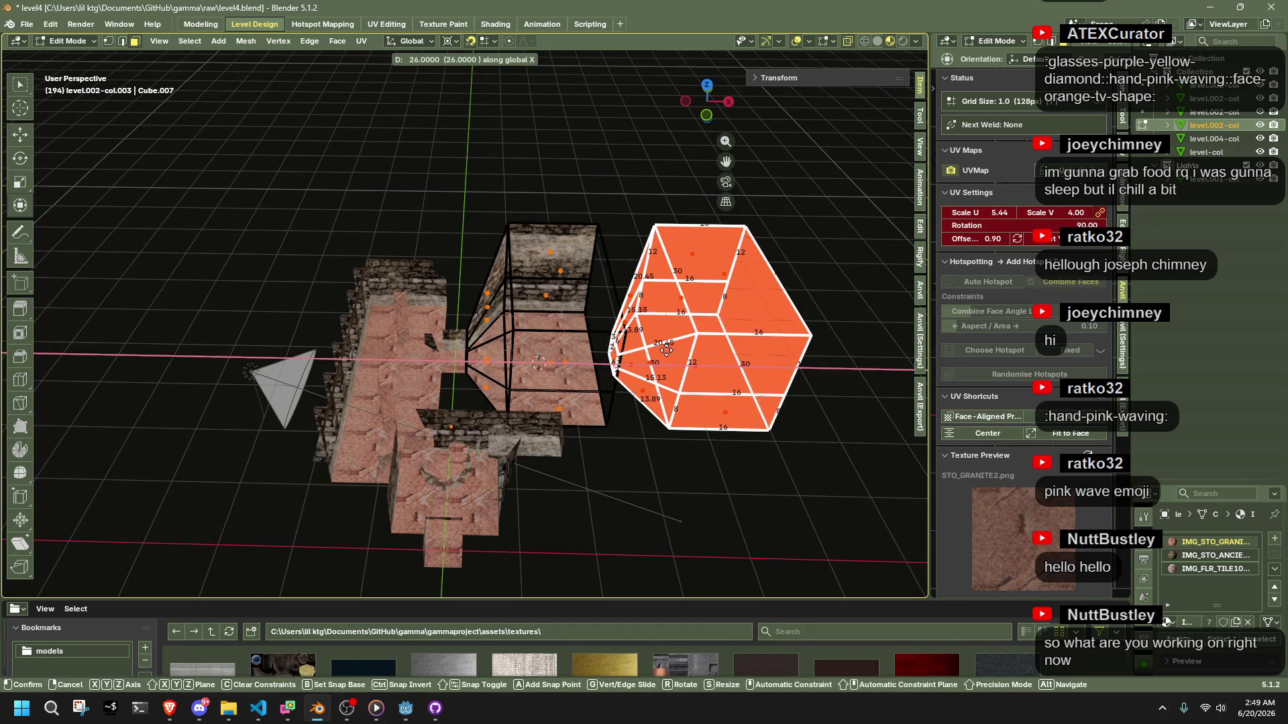
{"action": "left_click", "coordinate": [666, 349]}
Select the duplicate and rotate it about Z around its own centre
{"action": "left_click", "coordinate": [803, 480]}
{"action": "left_click_drag", "start_coordinate": [807, 482], "coordinate": [617, 183]}
{"action": "key", "text": "r"}
{"action": "key", "text": "z"}
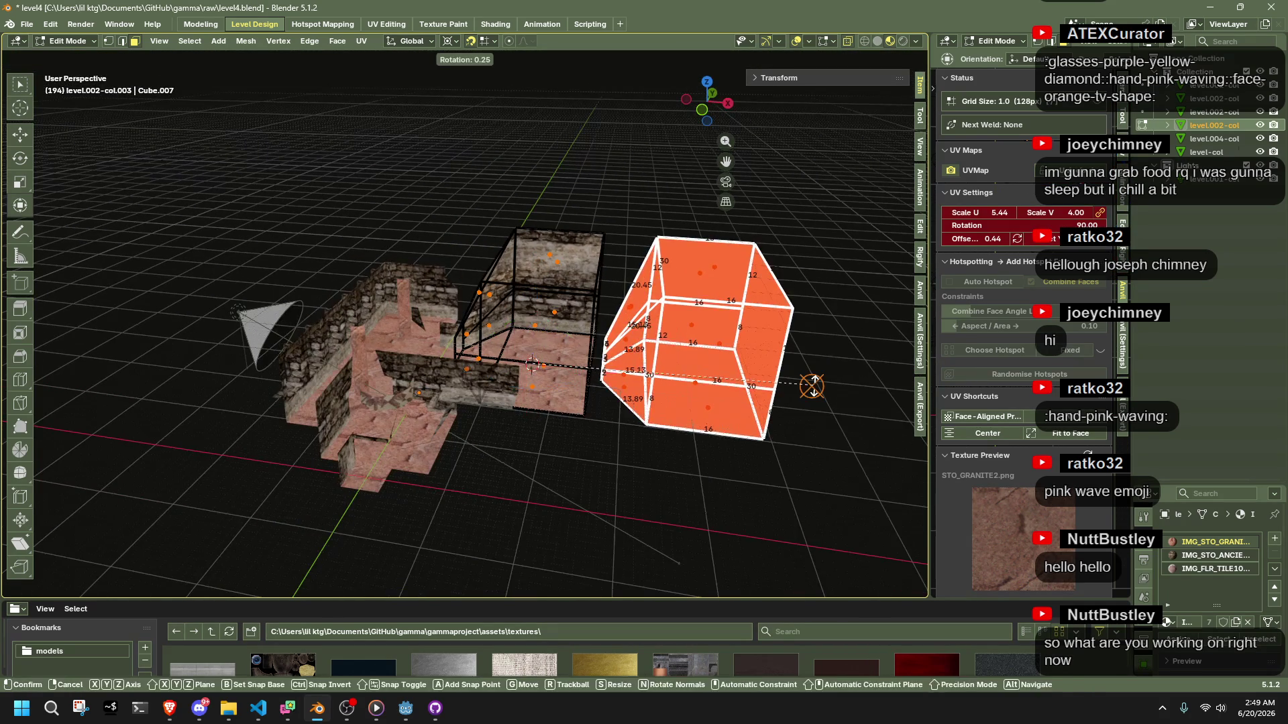
{"action": "key", "text": "Escape"}
{"action": "key", "text": "period"}
{"action": "left_click", "coordinate": [670, 288]}
{"action": "key", "text": "r"}
{"action": "key", "text": "z"}
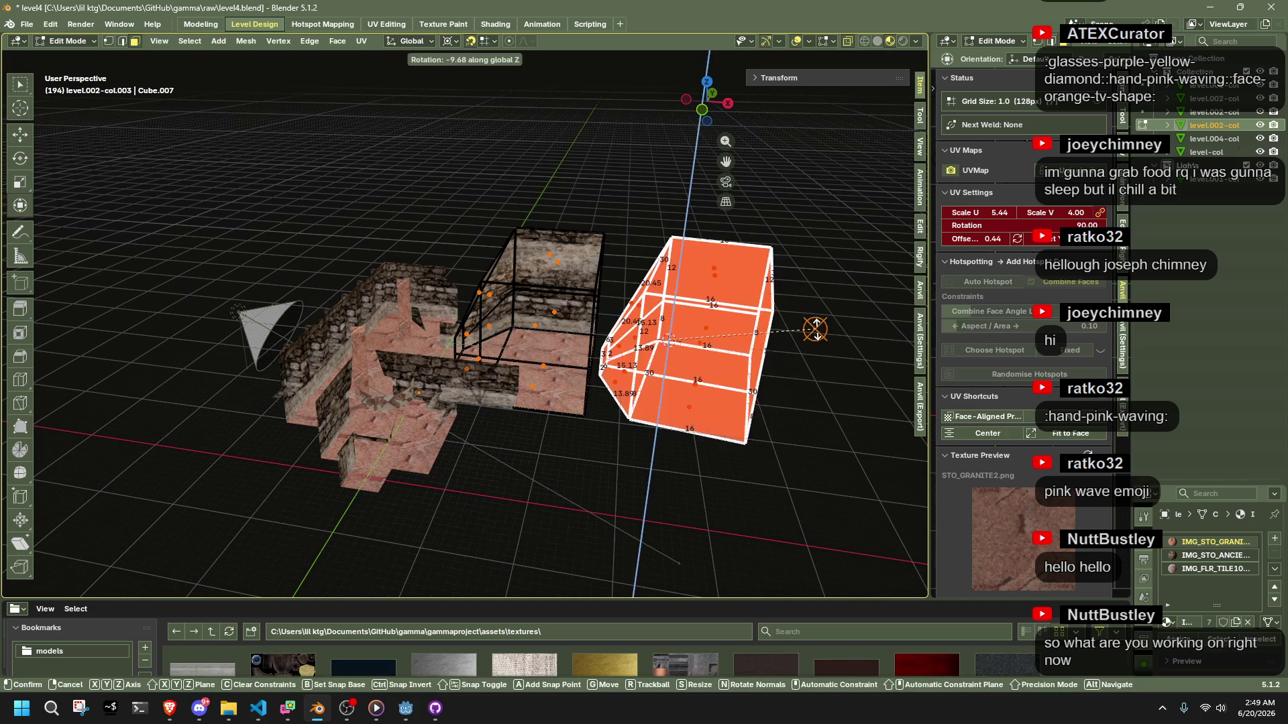
{"action": "left_click", "coordinate": [698, 512]}
Redo the duplicate's Z rotation with an exact angle of 180°
{"action": "mouse_move", "coordinate": [698, 512]}
{"action": "left_mouse_down"}
{"action": "mouse_move", "coordinate": [762, 416]}
{"action": "mouse_move", "coordinate": [715, 440]}
{"action": "left_mouse_up"}
{"action": "key", "text": "r"}
{"action": "key", "text": "z"}
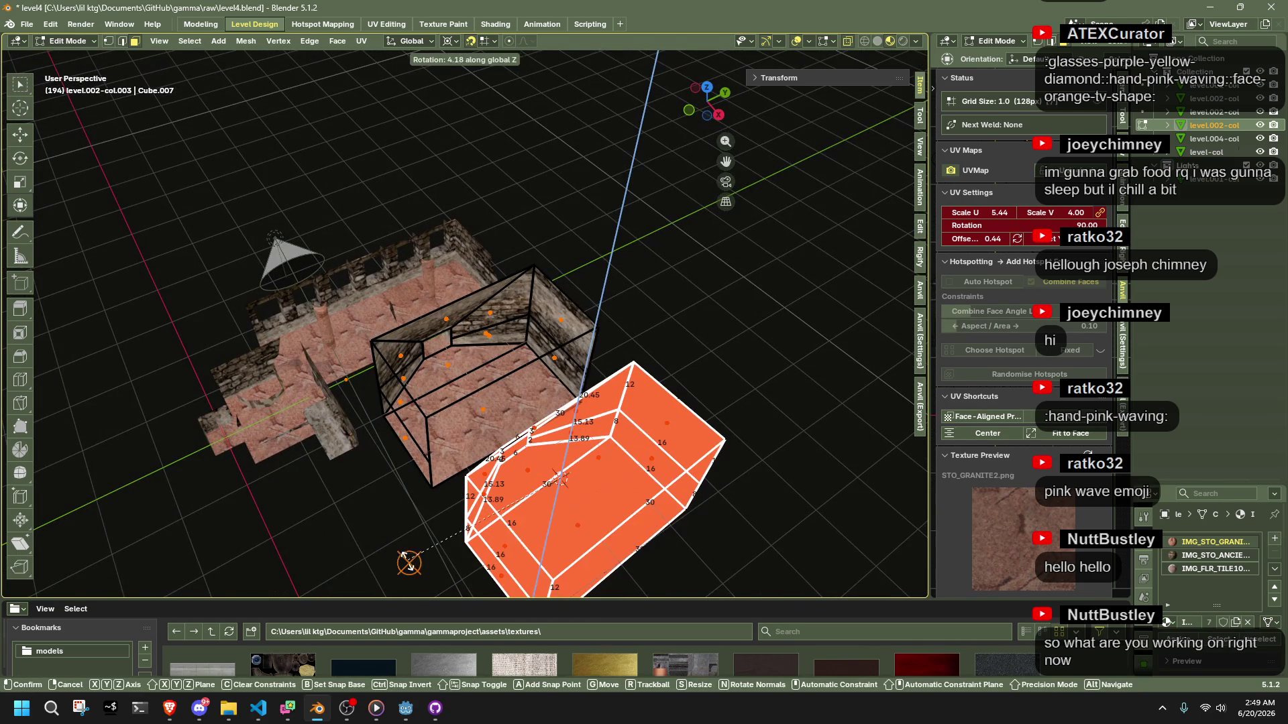
{"action": "key", "text": "Return"}
{"action": "left_click_drag", "start_coordinate": [156, 510], "coordinate": [150, 514]}
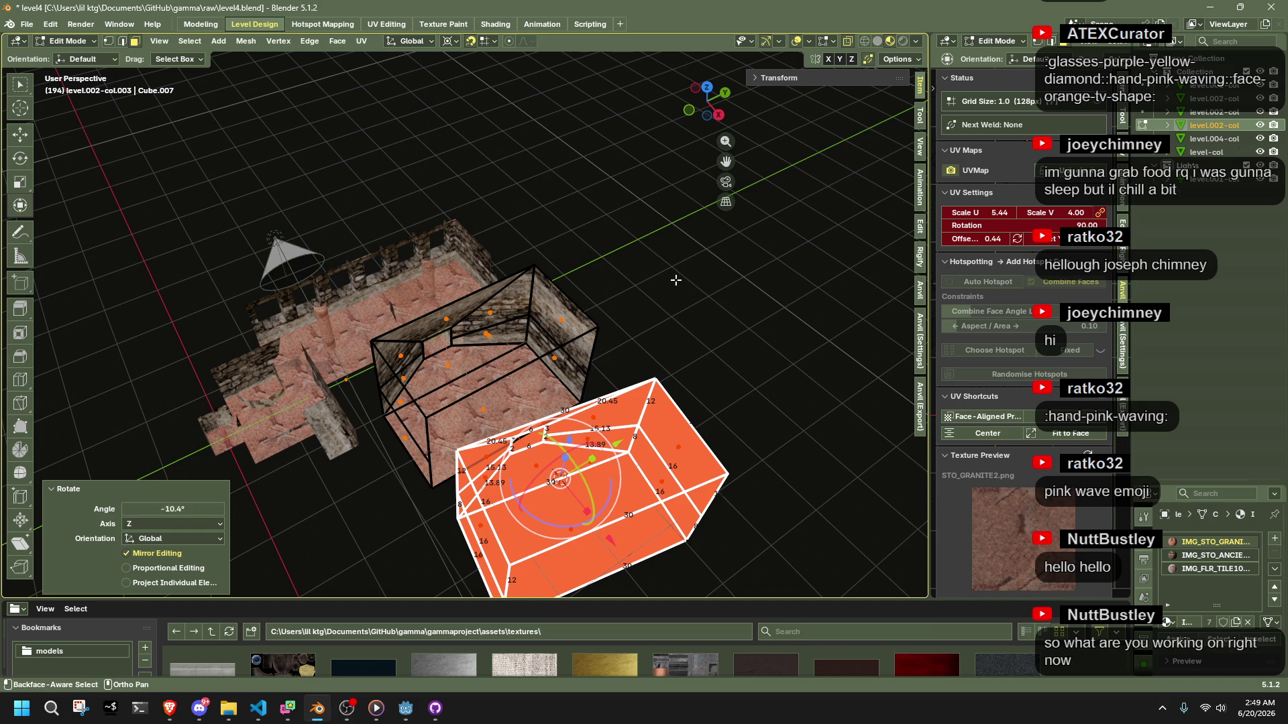
{"action": "key", "text": "ctrl+z"}
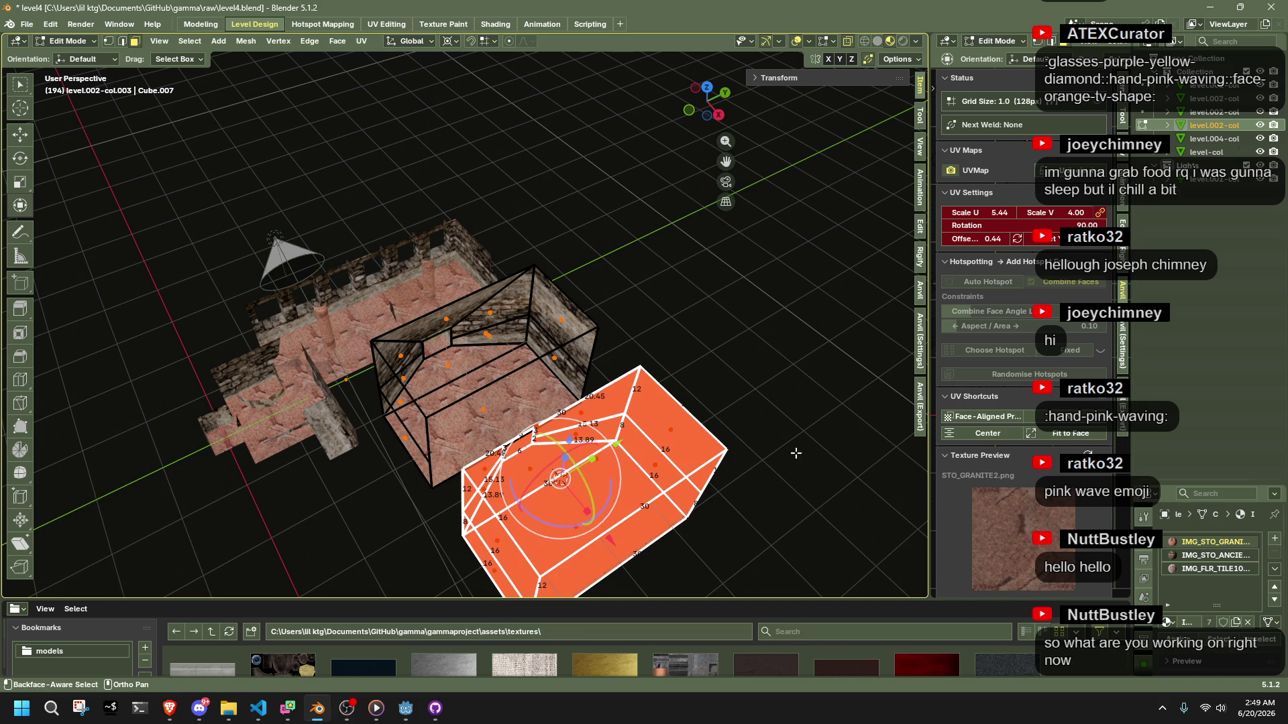
{"action": "key", "text": "r"}
{"action": "key", "text": "z"}
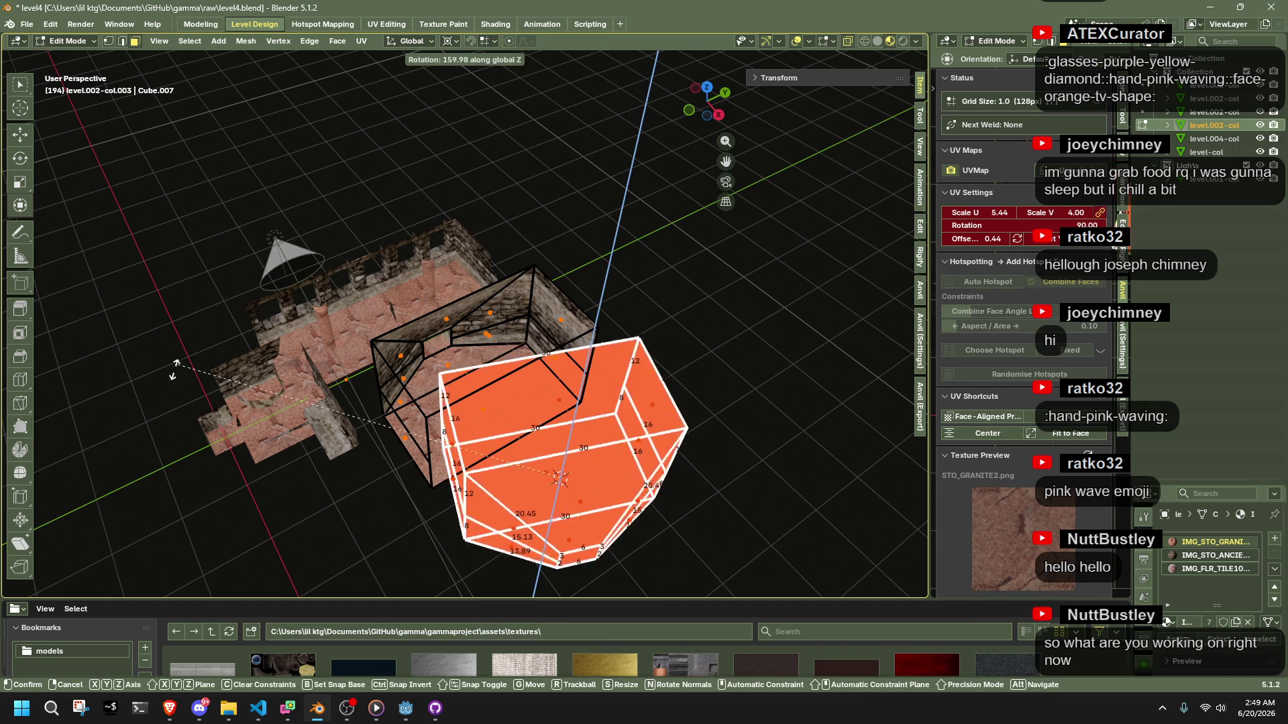
{"action": "left_click", "coordinate": [207, 513]}
{"action": "key", "text": "ctrl+a"}
{"action": "type", "text": "180"}
{"action": "key", "text": "Return"}
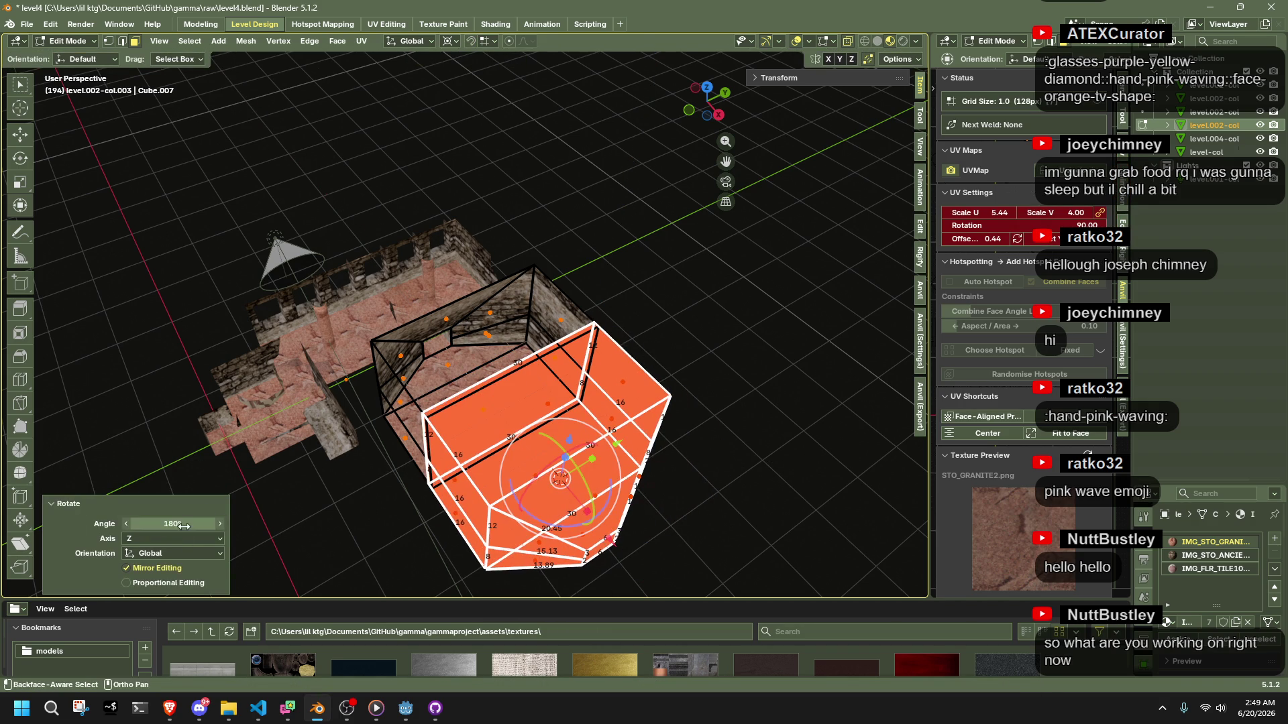
Delete the duplicate's unwanted faces at the seam
{"action": "mouse_move", "coordinate": [211, 513]}
{"action": "left_mouse_down"}
{"action": "mouse_move", "coordinate": [863, 397]}
{"action": "mouse_move", "coordinate": [714, 388]}
{"action": "mouse_move", "coordinate": [575, 359]}
{"action": "left_mouse_up"}
{"action": "key", "text": "alt+a"}
{"action": "left_click", "coordinate": [586, 356], "text": "alt"}
{"action": "right_click", "coordinate": [689, 359]}
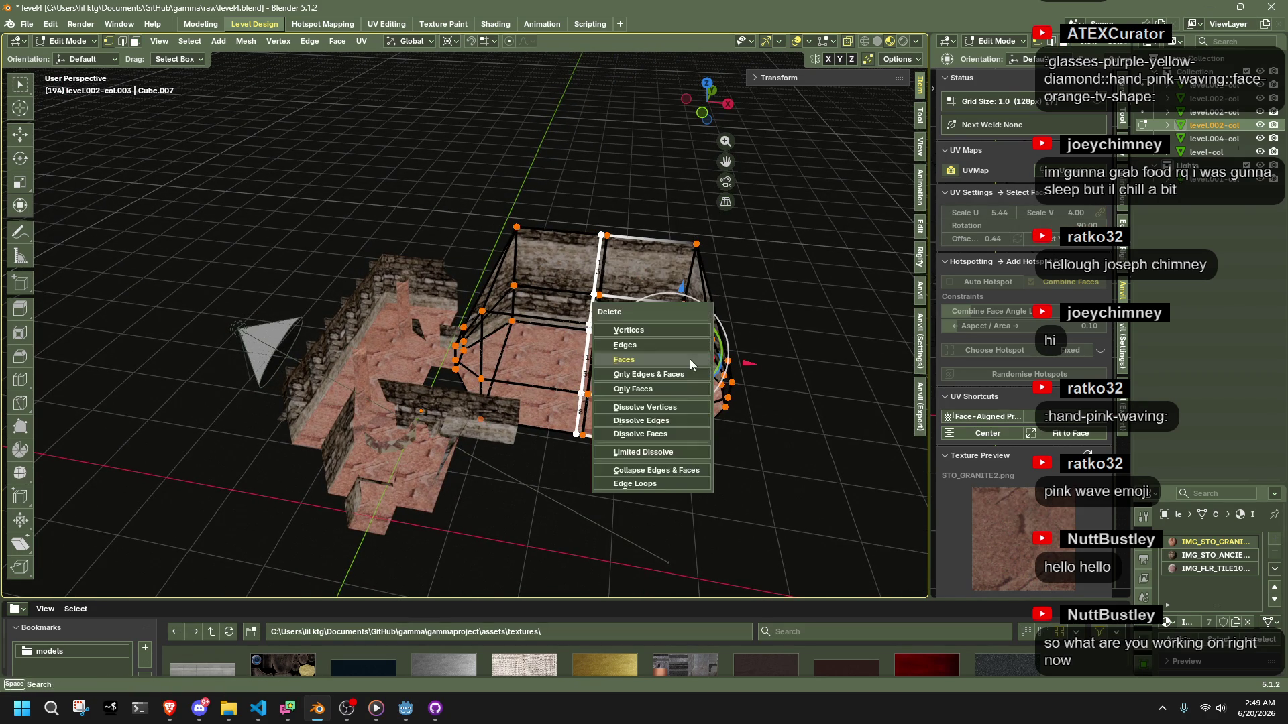
{"action": "left_click", "coordinate": [670, 329]}
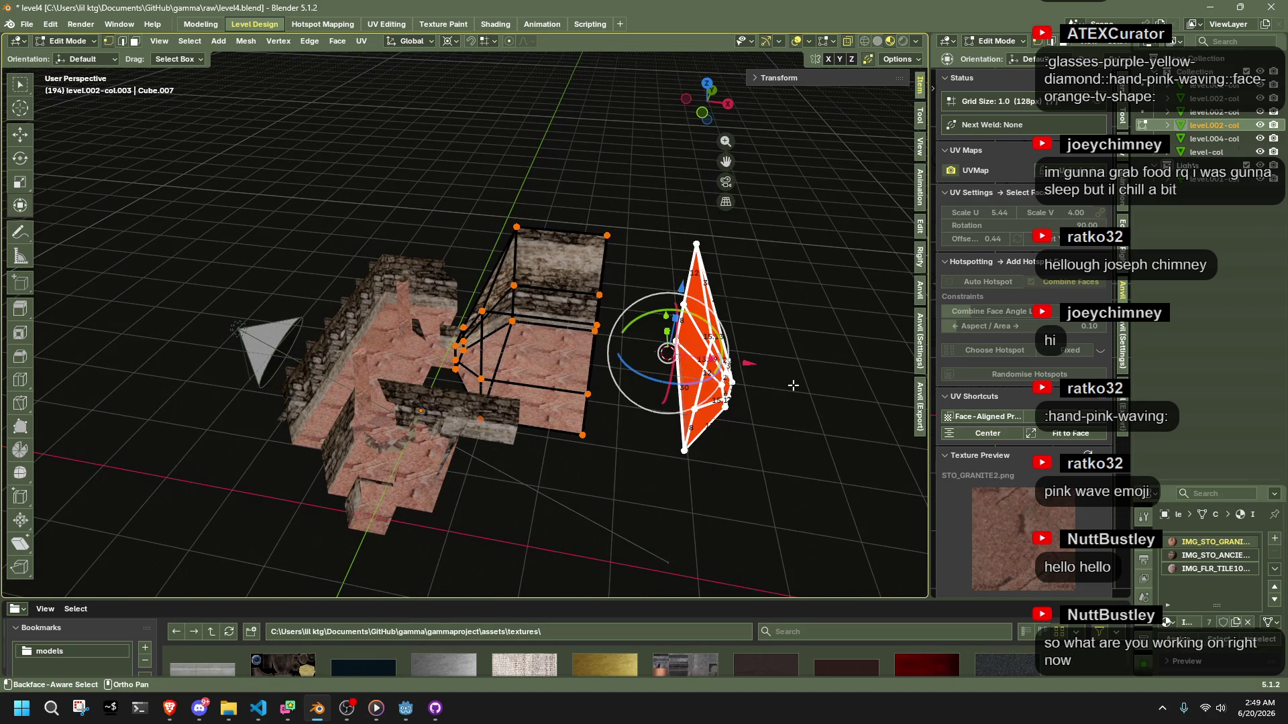
Slide the fan-shaped faces −15 along X against the box's open side
{"action": "key", "text": "g"}
{"action": "key", "text": "Escape"}
{"action": "key", "text": "g"}
{"action": "key", "text": "x"}
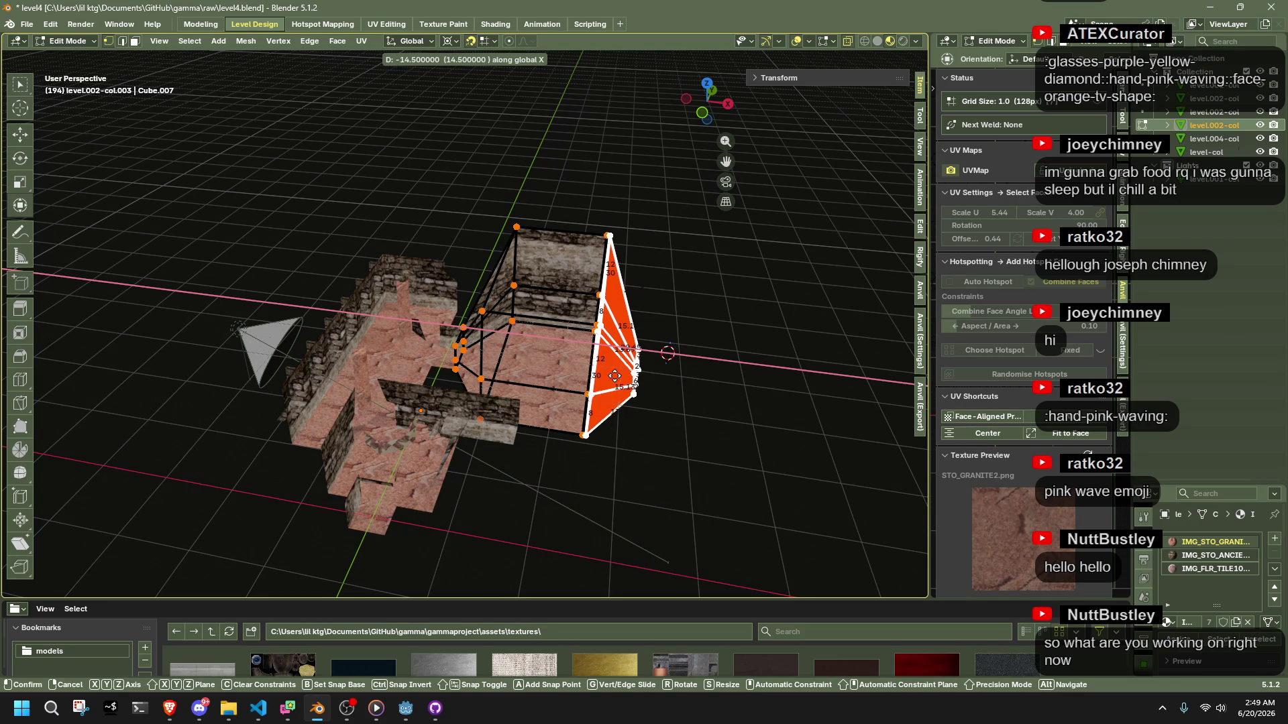
{"action": "left_click", "coordinate": [611, 374]}
{"action": "scroll", "coordinate": [612, 373], "scroll_direction": "up", "scroll_amount": 5}
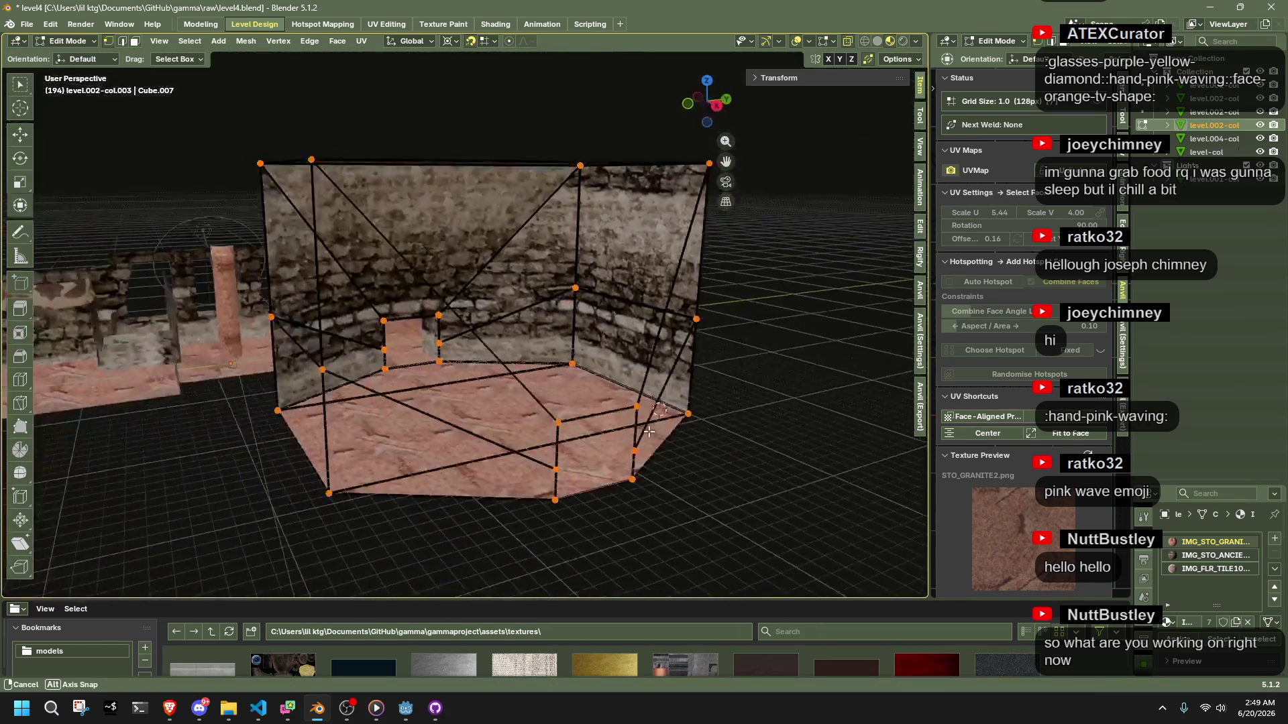
Back in Object Mode, select the room object and enter Edit Mode on it
{"action": "key", "text": "Tab"}
{"action": "scroll", "coordinate": [309, 441], "scroll_direction": "up", "scroll_amount": 5}
{"action": "scroll", "coordinate": [191, 428], "scroll_direction": "up", "scroll_amount": 3}
{"action": "scroll", "coordinate": [190, 428], "scroll_direction": "down", "scroll_amount": 10}
{"action": "mouse_move", "coordinate": [268, 402]}
{"action": "left_mouse_down"}
{"action": "mouse_move", "coordinate": [371, 362]}
{"action": "mouse_move", "coordinate": [426, 385]}
{"action": "left_mouse_up"}
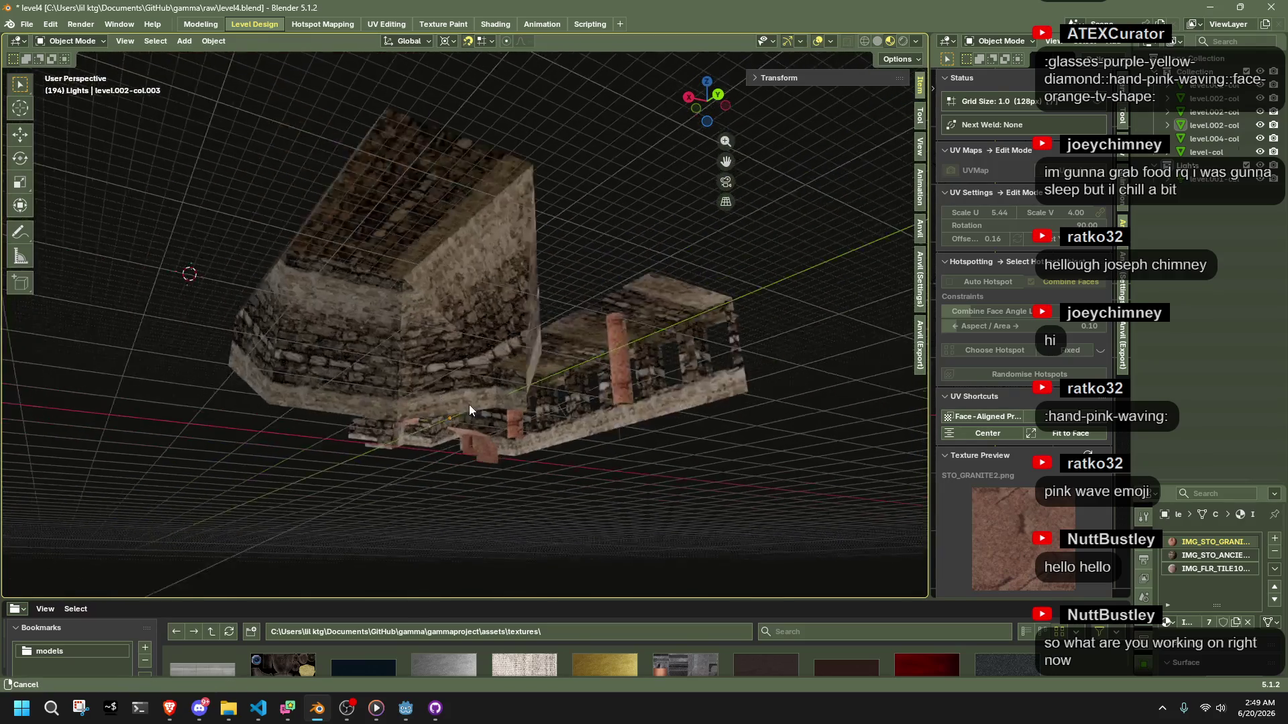
{"action": "left_click", "coordinate": [523, 367]}
{"action": "mouse_move", "coordinate": [523, 368]}
{"action": "left_mouse_down"}
{"action": "mouse_move", "coordinate": [625, 534]}
{"action": "mouse_move", "coordinate": [523, 490]}
{"action": "mouse_move", "coordinate": [459, 381]}
{"action": "left_mouse_up"}
{"action": "key", "text": "Tab"}
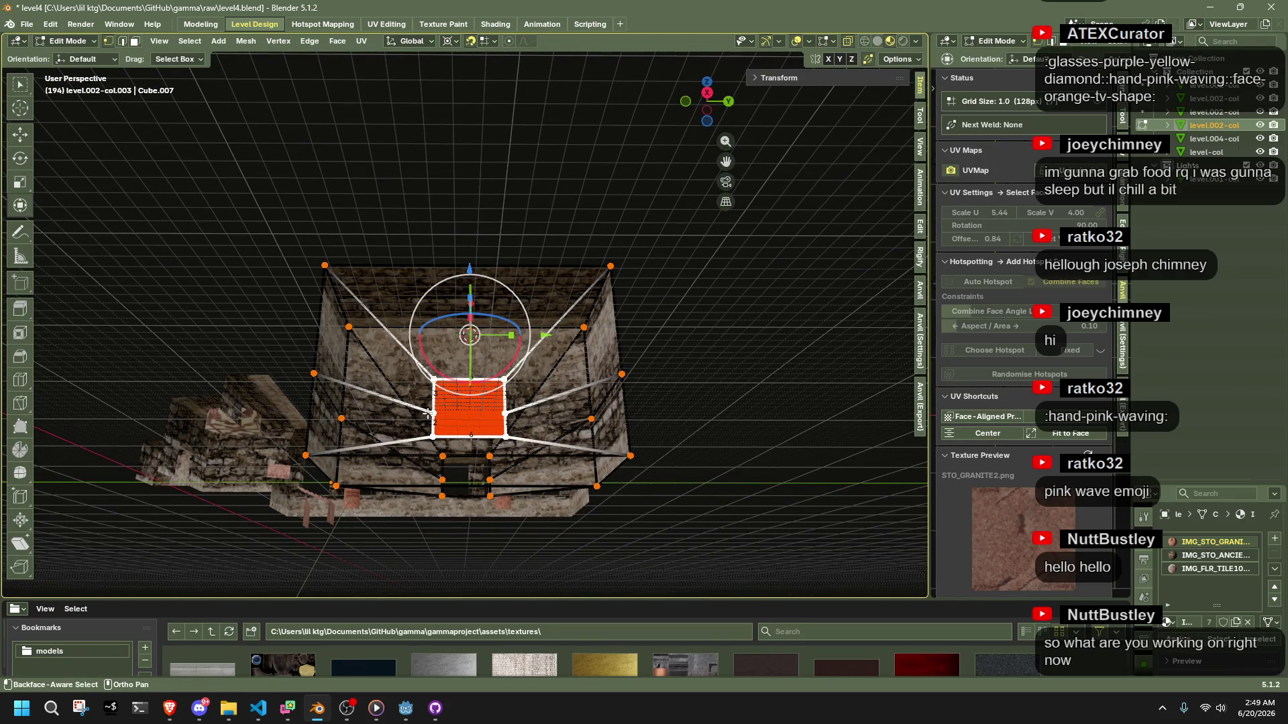
From a front view, select the boxy section's faces and begin To Sphere at about 0.01
{"action": "mouse_move", "coordinate": [793, 475]}
{"action": "left_mouse_down"}
{"action": "mouse_move", "coordinate": [619, 460]}
{"action": "mouse_move", "coordinate": [663, 472]}
{"action": "mouse_move", "coordinate": [624, 487]}
{"action": "mouse_move", "coordinate": [584, 530]}
{"action": "mouse_move", "coordinate": [378, 472]}
{"action": "mouse_move", "coordinate": [483, 518]}
{"action": "mouse_move", "coordinate": [361, 478]}
{"action": "left_mouse_up"}
{"action": "key", "text": "grave"}
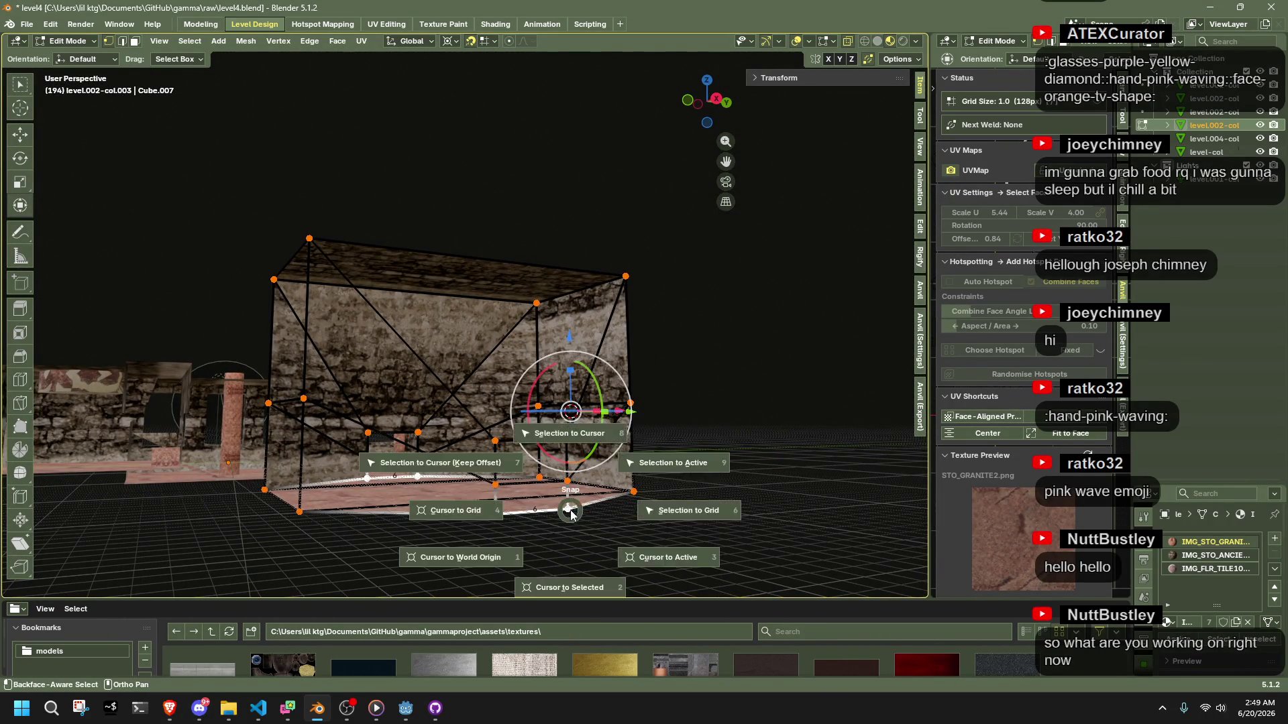
{"action": "left_click", "coordinate": [457, 463]}
{"action": "mouse_move", "coordinate": [456, 463]}
{"action": "left_mouse_down"}
{"action": "mouse_move", "coordinate": [653, 523]}
{"action": "mouse_move", "coordinate": [595, 427]}
{"action": "left_mouse_up"}
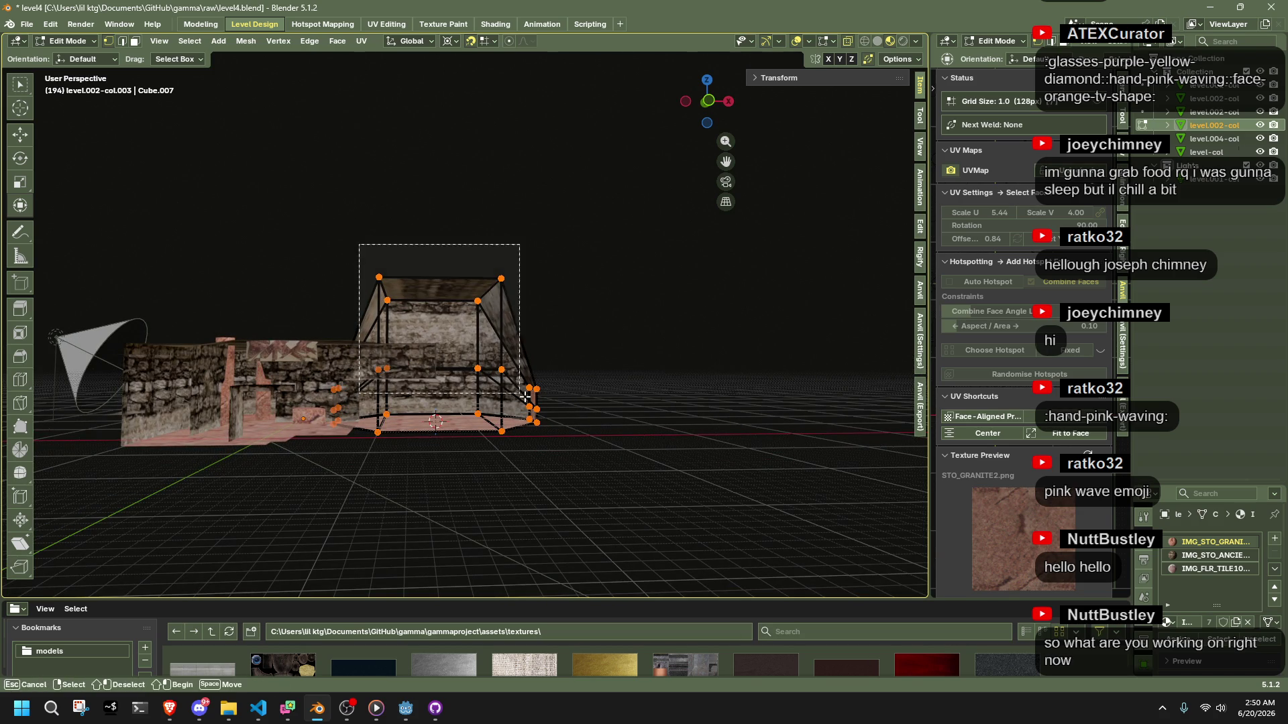
{"action": "left_click_drag", "start_coordinate": [510, 389], "coordinate": [509, 389]}
{"action": "mouse_move", "coordinate": [584, 408]}
{"action": "left_mouse_down"}
{"action": "mouse_move", "coordinate": [583, 469]}
{"action": "mouse_move", "coordinate": [503, 509]}
{"action": "left_mouse_up"}
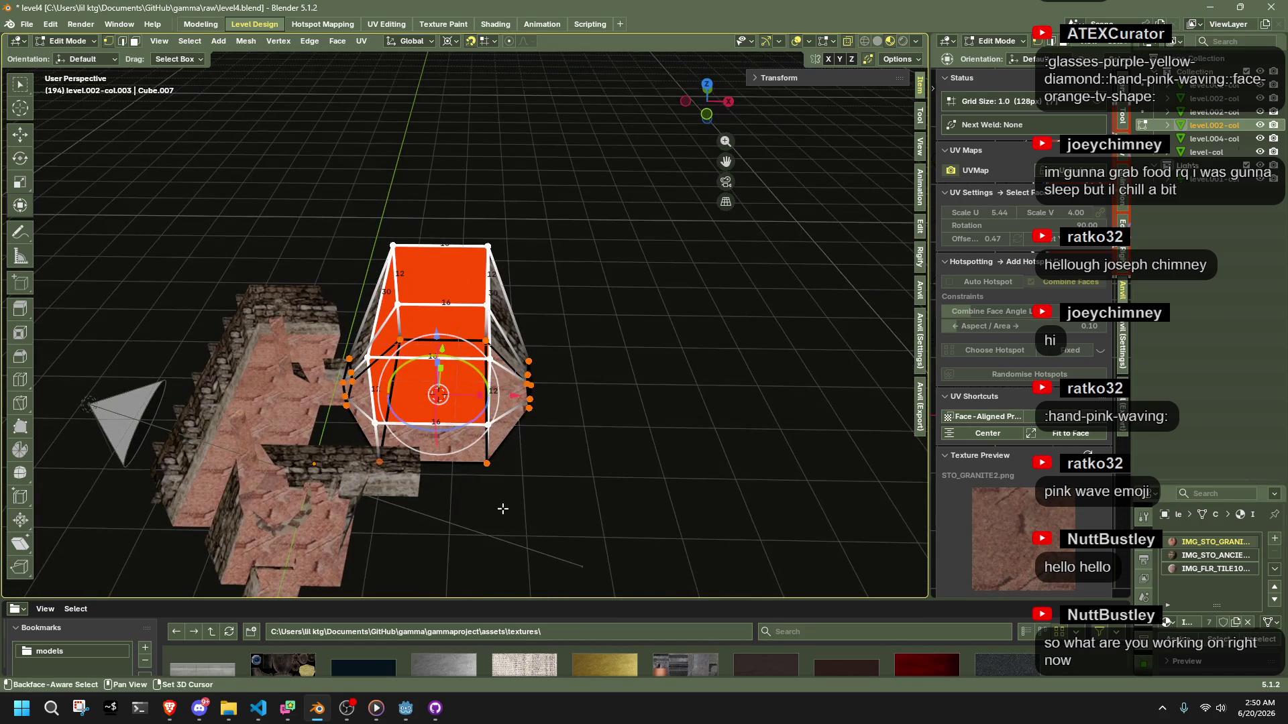
{"action": "left_click_drag", "start_coordinate": [369, 242], "coordinate": [368, 242]}
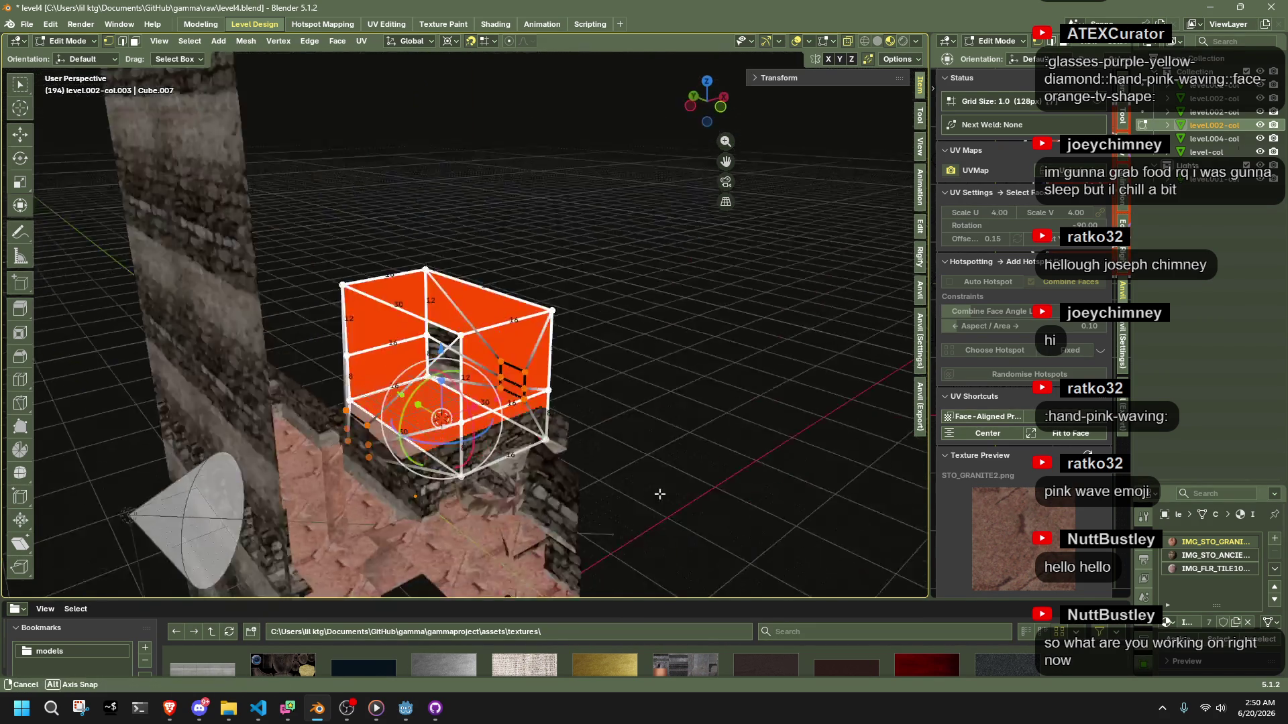
{"action": "key", "text": "shift+alt+s"}
{"action": "left_click", "coordinate": [807, 470]}
{"action": "mouse_move", "coordinate": [807, 470]}
{"action": "left_mouse_down"}
{"action": "mouse_move", "coordinate": [636, 507]}
{"action": "mouse_move", "coordinate": [632, 474]}
{"action": "left_mouse_up"}
Apply To Sphere at factor 1.0, undo and reapply it at 1.0, then return to Object Mode
{"action": "key", "text": "shift+alt+s"}
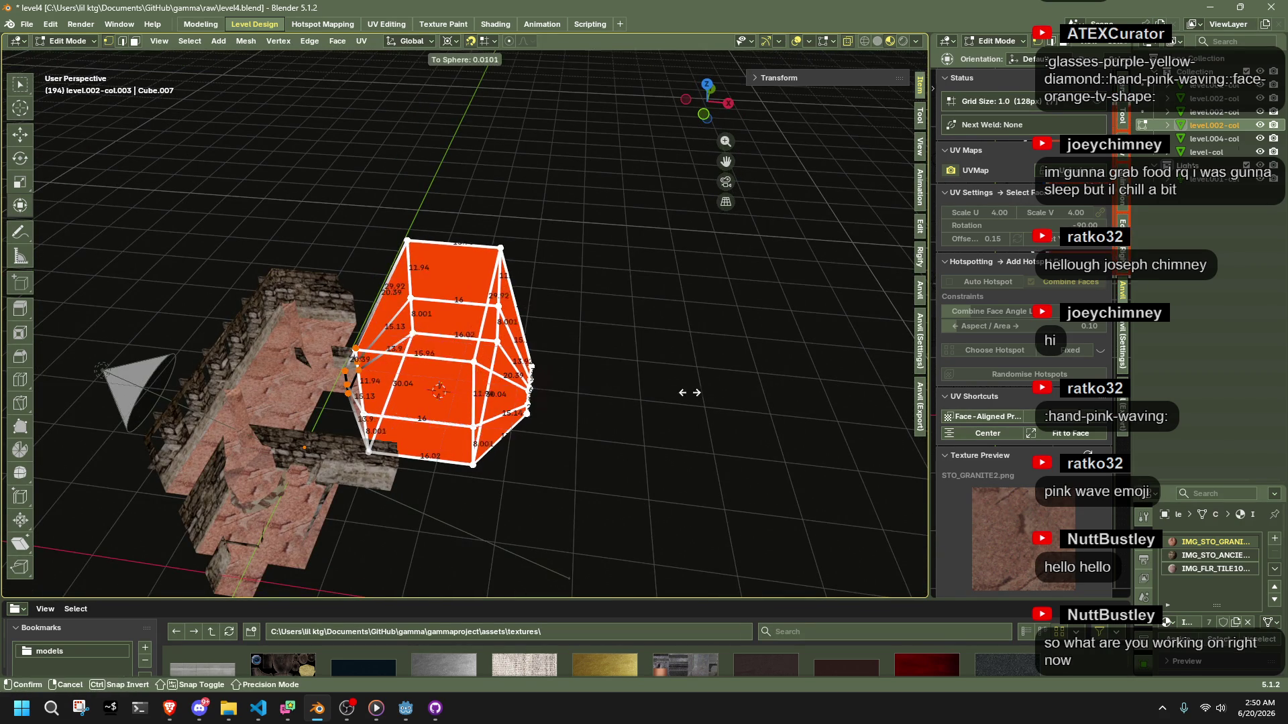
{"action": "left_click", "coordinate": [698, 410]}
{"action": "left_click_drag", "start_coordinate": [642, 456], "coordinate": [685, 450]}
{"action": "key", "text": "ctrl+z"}
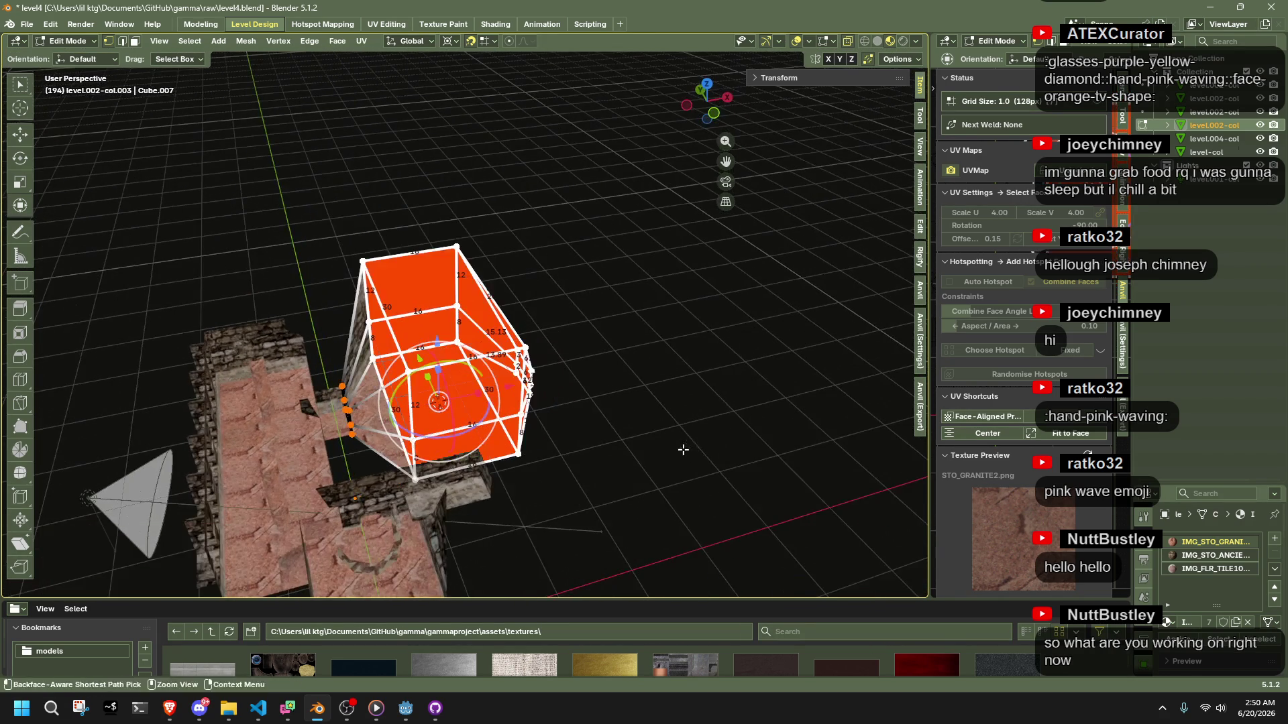
{"action": "left_click_drag", "start_coordinate": [727, 380], "coordinate": [762, 364]}
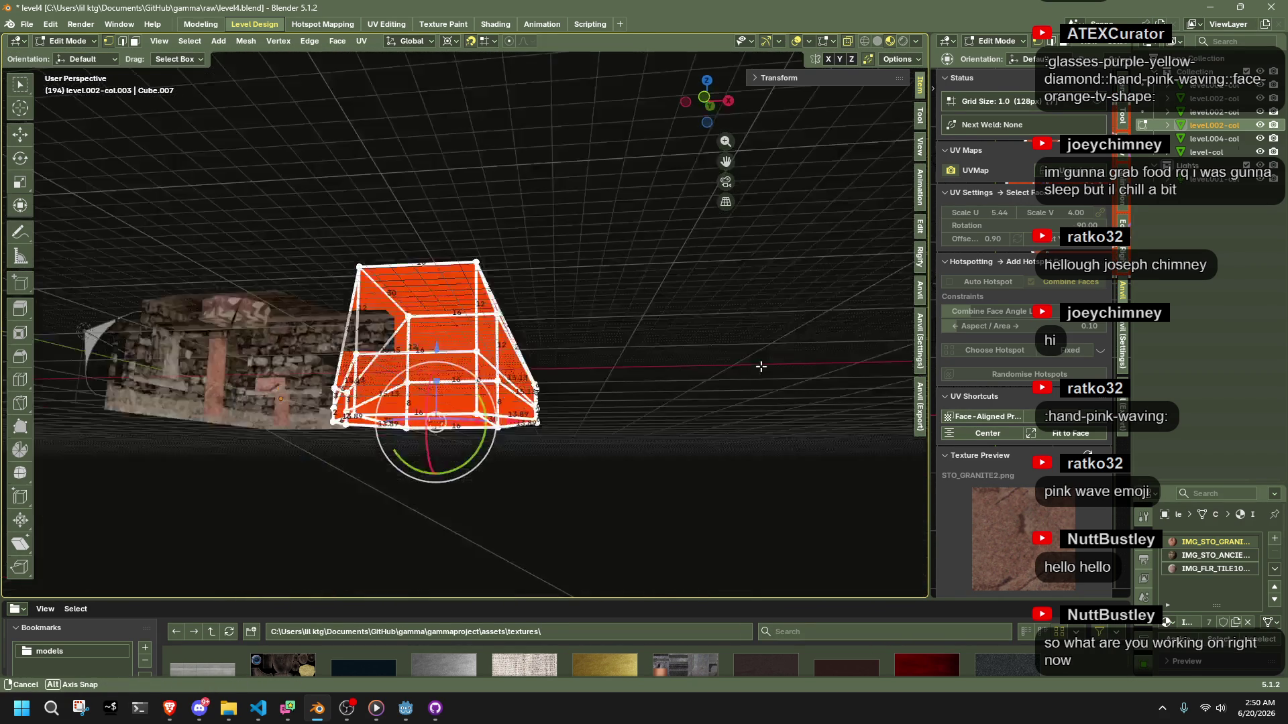
{"action": "key", "text": "shift+alt+s"}
{"action": "left_click", "coordinate": [877, 365]}
{"action": "mouse_move", "coordinate": [877, 366]}
{"action": "left_mouse_down"}
{"action": "mouse_move", "coordinate": [589, 432]}
{"action": "mouse_move", "coordinate": [824, 437]}
{"action": "mouse_move", "coordinate": [771, 403]}
{"action": "left_mouse_up"}
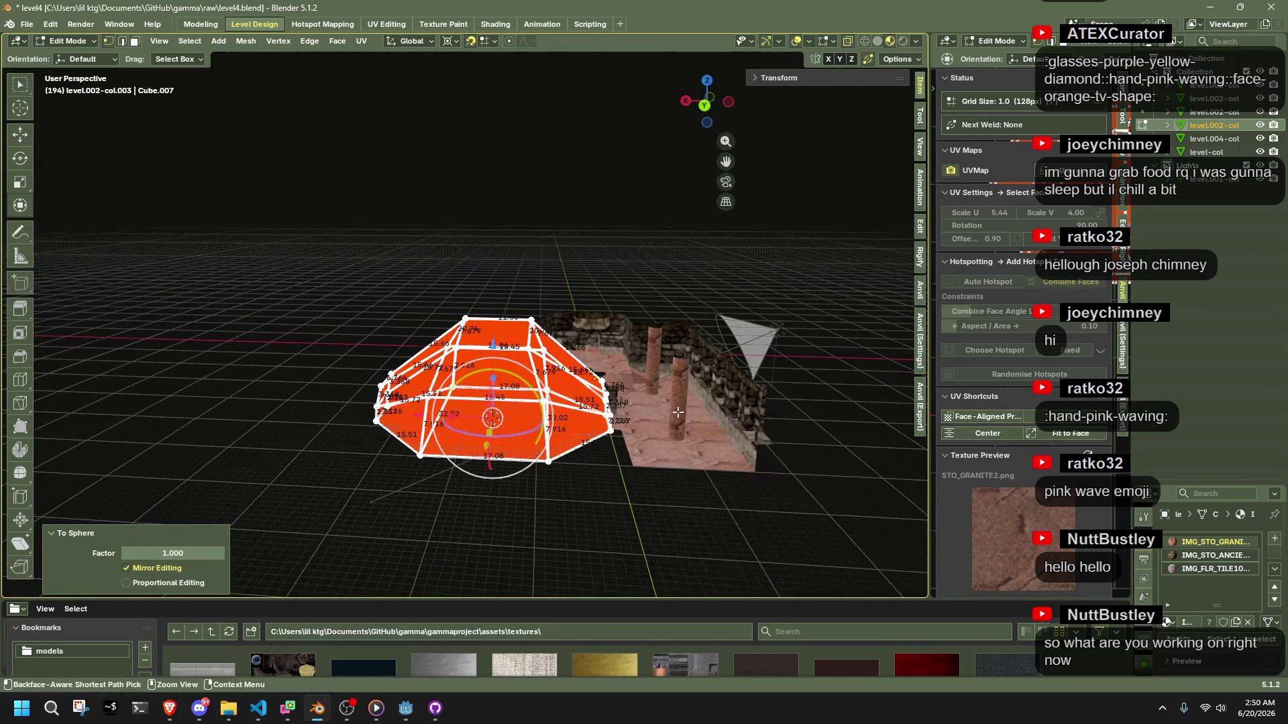
{"action": "scroll", "coordinate": [569, 288], "scroll_direction": "up", "scroll_amount": 8}
{"action": "scroll", "coordinate": [570, 289], "scroll_direction": "down", "scroll_amount": 6}
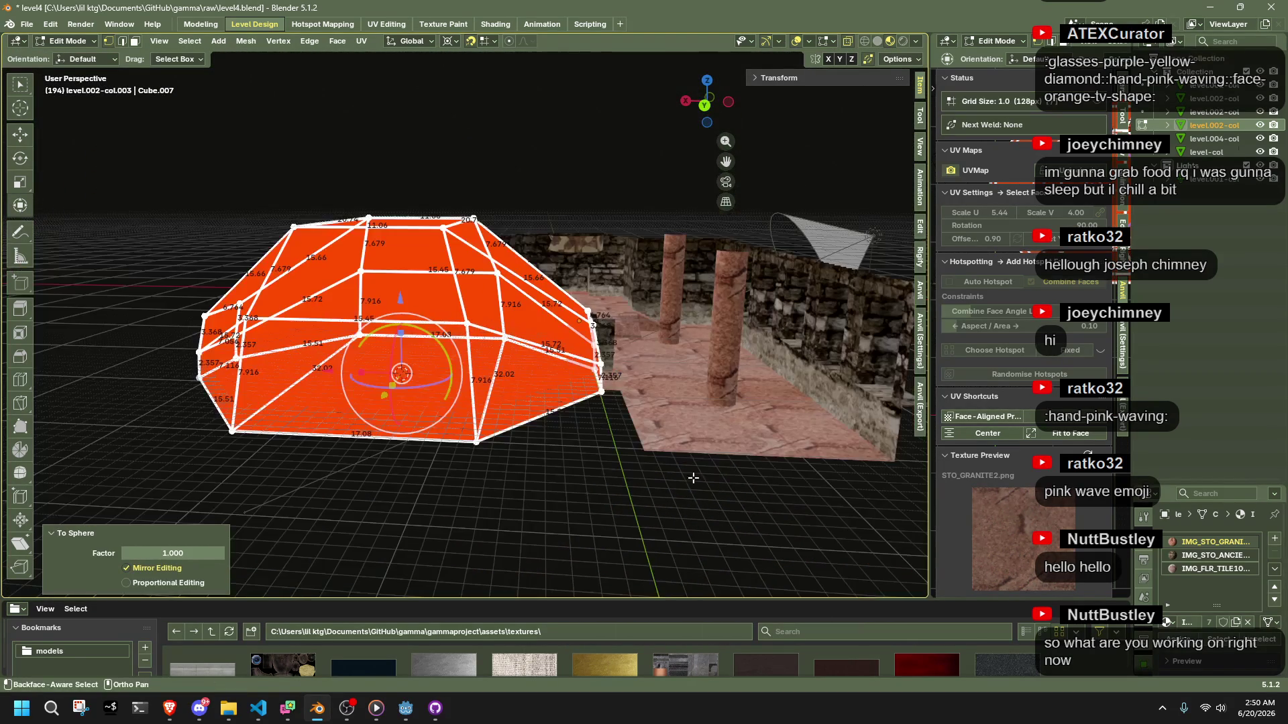
{"action": "key", "text": "Tab"}
Move the octagonal room along X so it meets the corridor
{"action": "key", "text": "g"}
{"action": "key", "text": "x"}
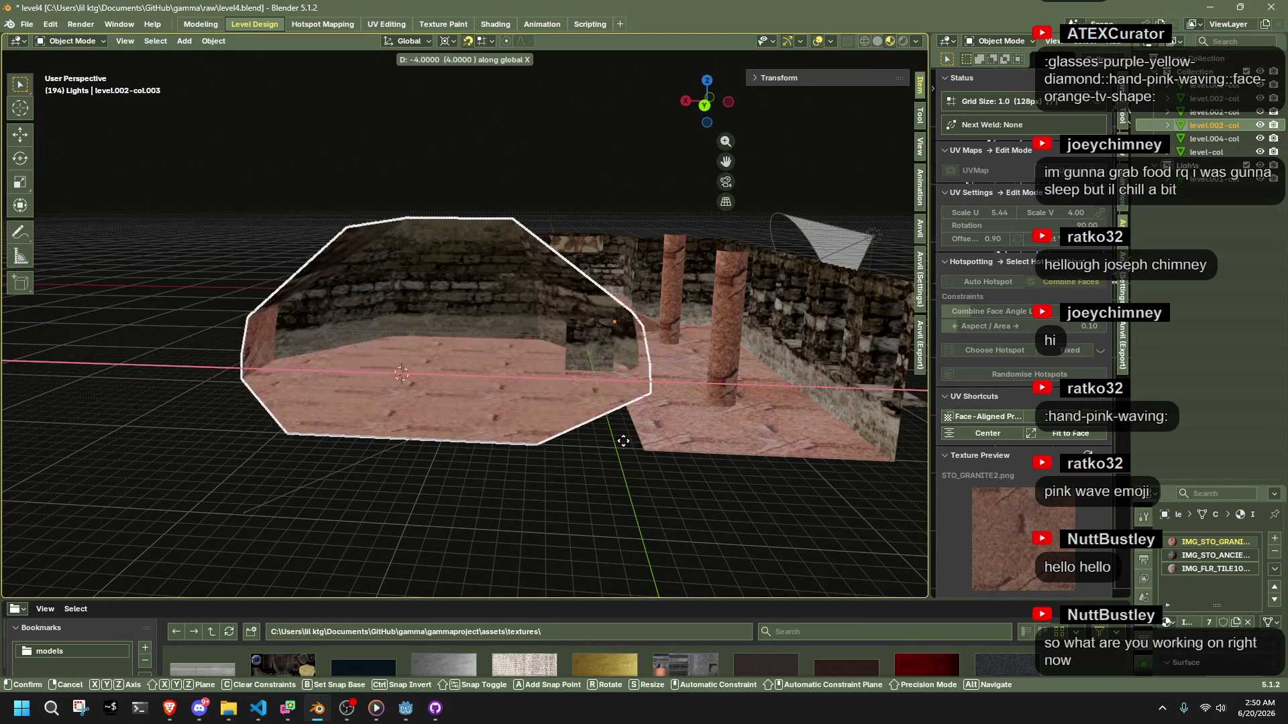
{"action": "left_click", "coordinate": [555, 427]}
{"action": "scroll", "coordinate": [577, 433], "scroll_direction": "up", "scroll_amount": 5}
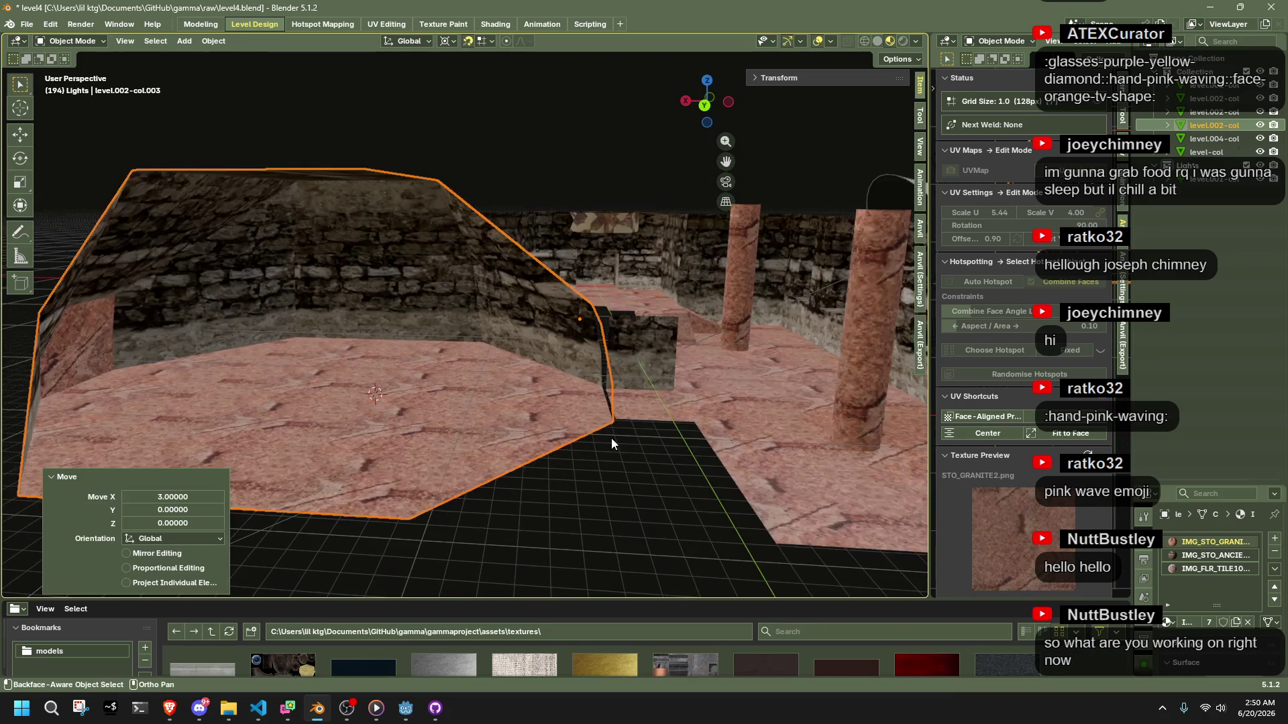
Shift the room's wall faces −0.2 along X, then pick the level.002-col.001 doorway box
{"action": "key", "text": "Tab"}
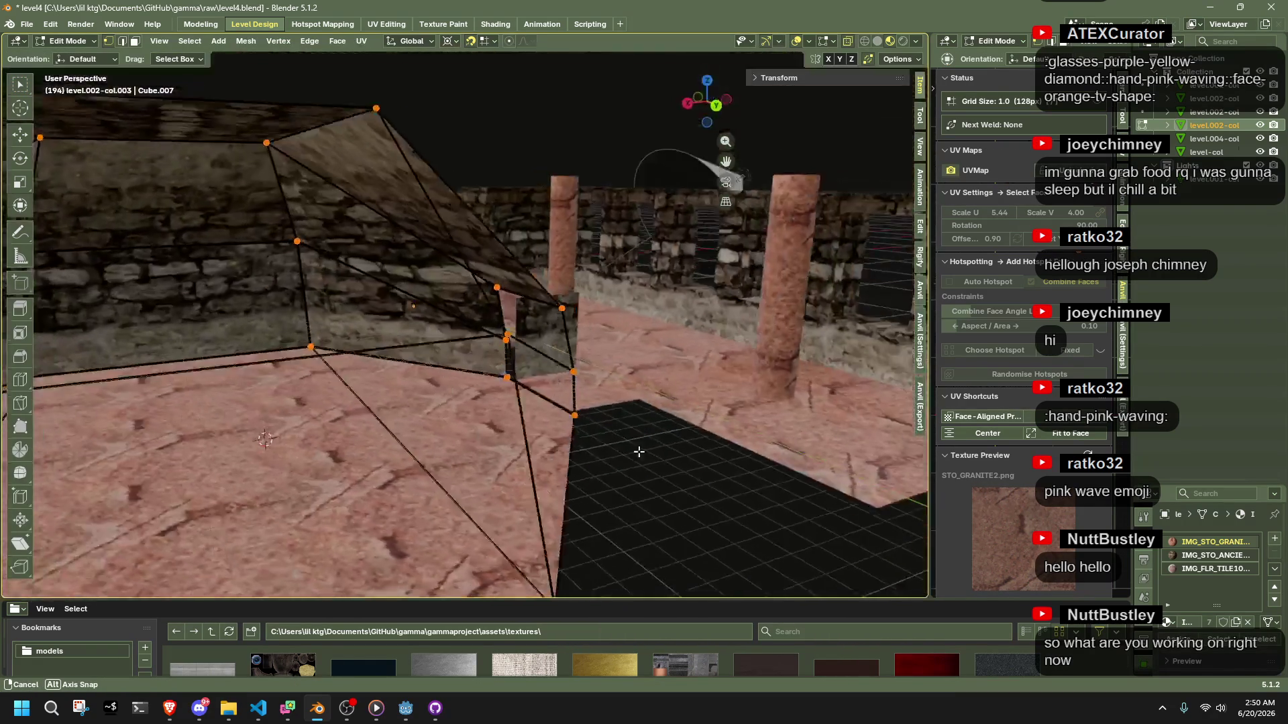
{"action": "mouse_move", "coordinate": [639, 452]}
{"action": "left_mouse_down"}
{"action": "mouse_move", "coordinate": [613, 445]}
{"action": "mouse_move", "coordinate": [669, 474]}
{"action": "mouse_move", "coordinate": [559, 382]}
{"action": "left_mouse_up"}
{"action": "left_click_drag", "start_coordinate": [488, 134], "coordinate": [459, 86]}
{"action": "left_click_drag", "start_coordinate": [502, 343], "coordinate": [566, 470]}
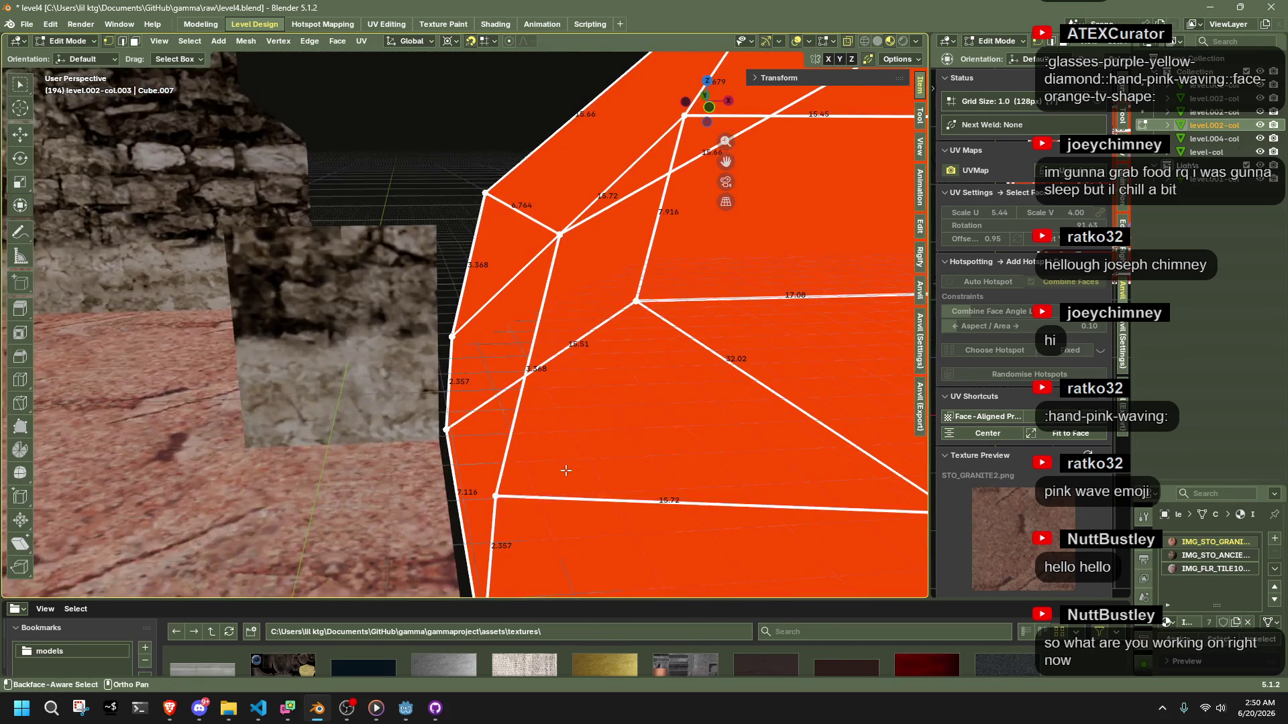
{"action": "key", "text": "g"}
{"action": "key", "text": "x"}
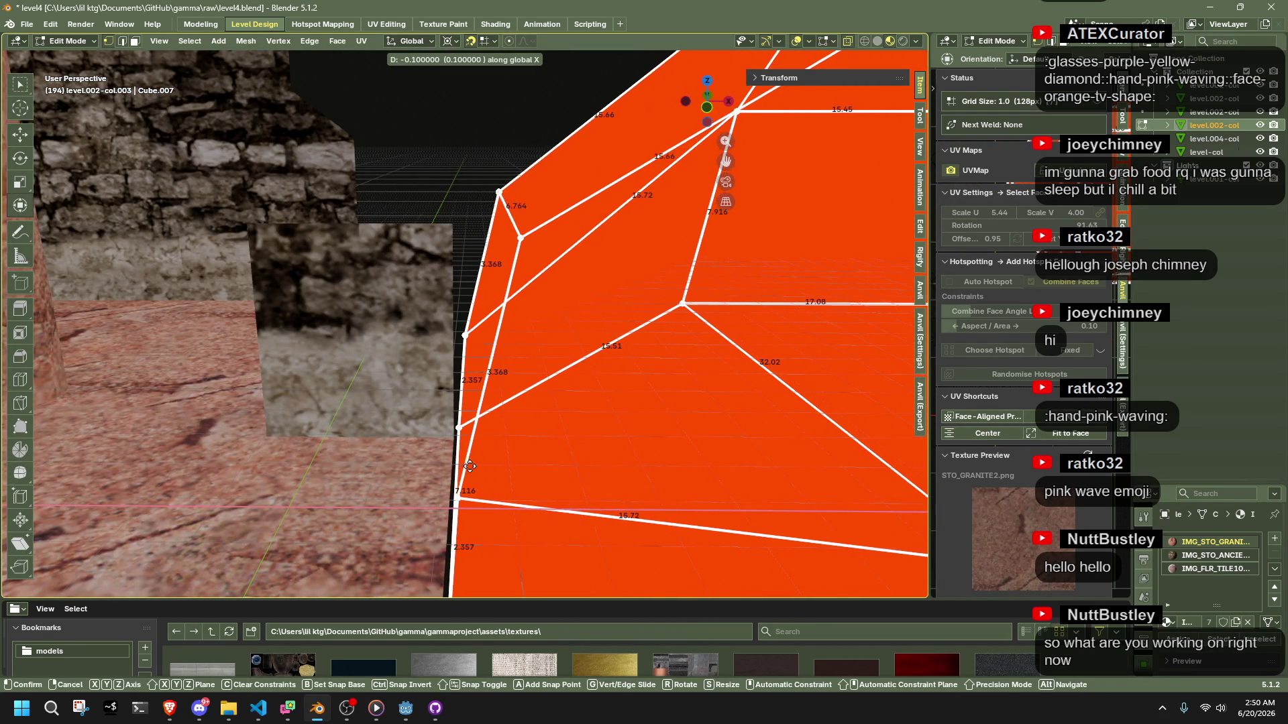
{"action": "left_click", "coordinate": [462, 467]}
{"action": "mouse_move", "coordinate": [462, 466]}
{"action": "left_mouse_down"}
{"action": "mouse_move", "coordinate": [791, 502]}
{"action": "mouse_move", "coordinate": [612, 491]}
{"action": "left_mouse_up"}
{"action": "left_click", "coordinate": [612, 492]}
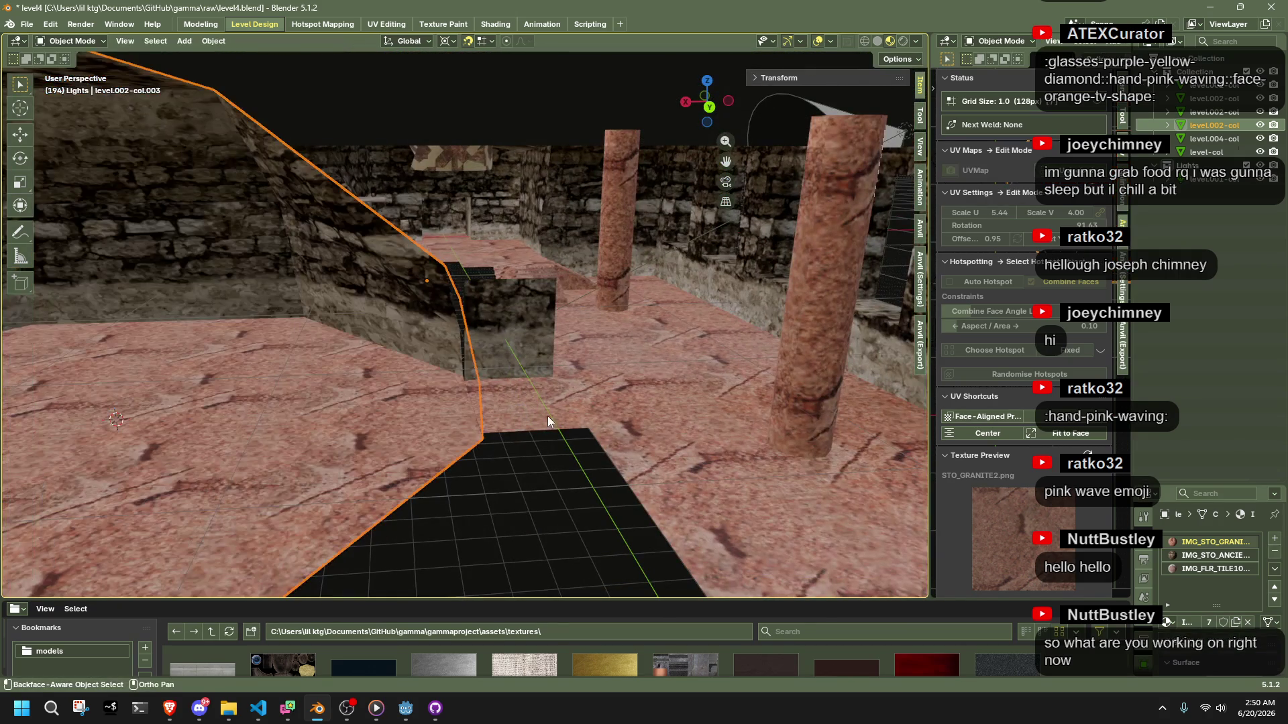
{"action": "mouse_move", "coordinate": [550, 425]}
{"action": "left_mouse_down"}
{"action": "mouse_move", "coordinate": [496, 465]}
{"action": "mouse_move", "coordinate": [446, 258]}
{"action": "left_mouse_up"}
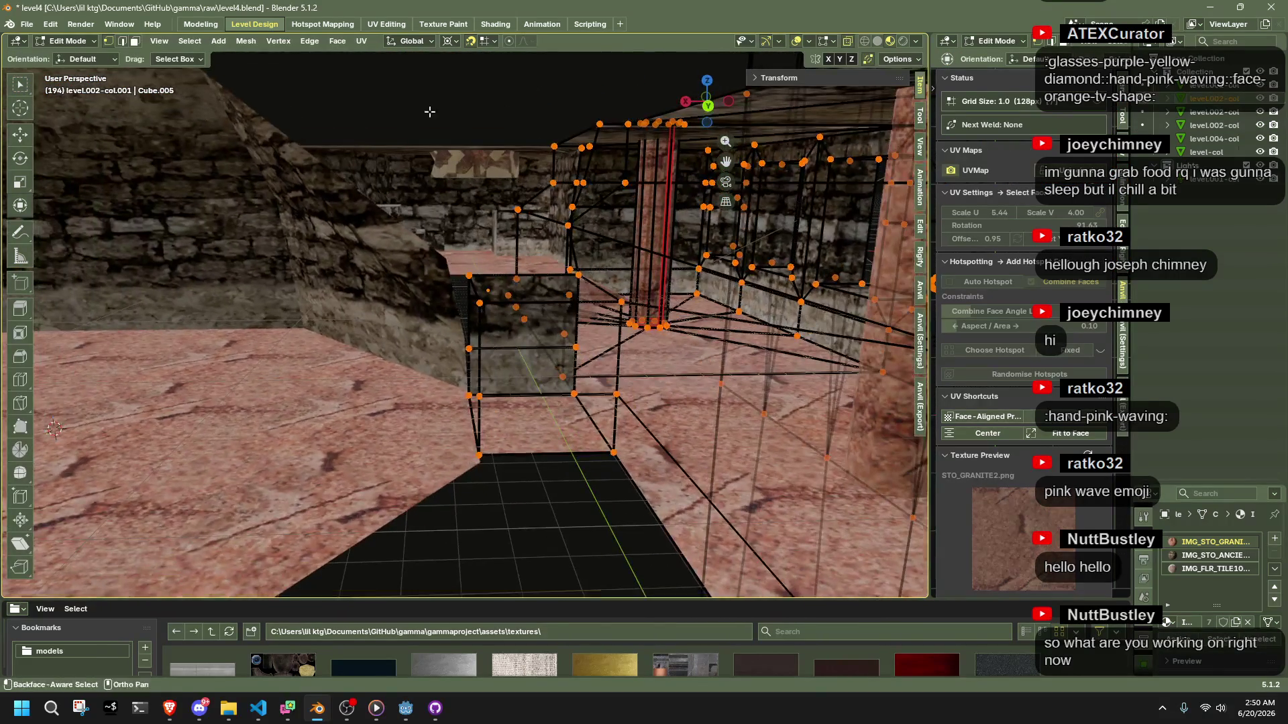
With Vertex snapping, snap the doorway box's lower corner vertices onto the floor and wall corners
{"action": "left_click", "coordinate": [482, 42]}
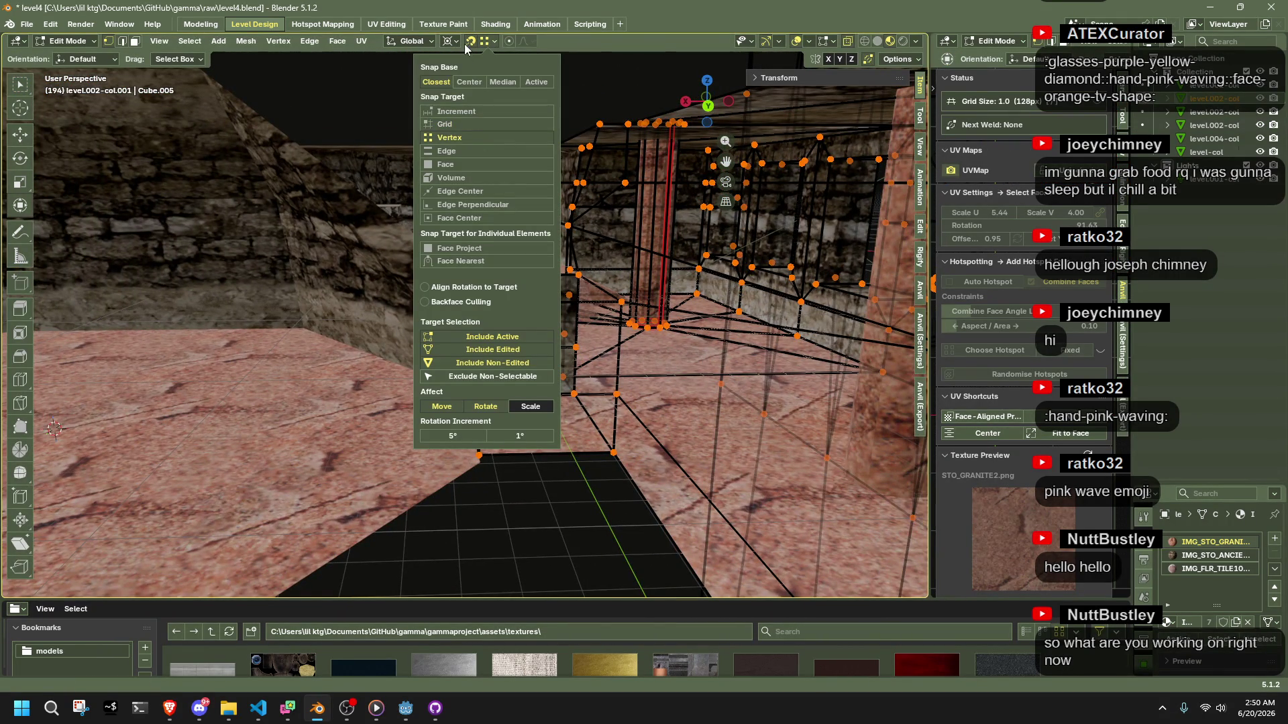
{"action": "left_click_drag", "start_coordinate": [553, 516], "coordinate": [509, 514]}
{"action": "left_click", "coordinate": [488, 520]}
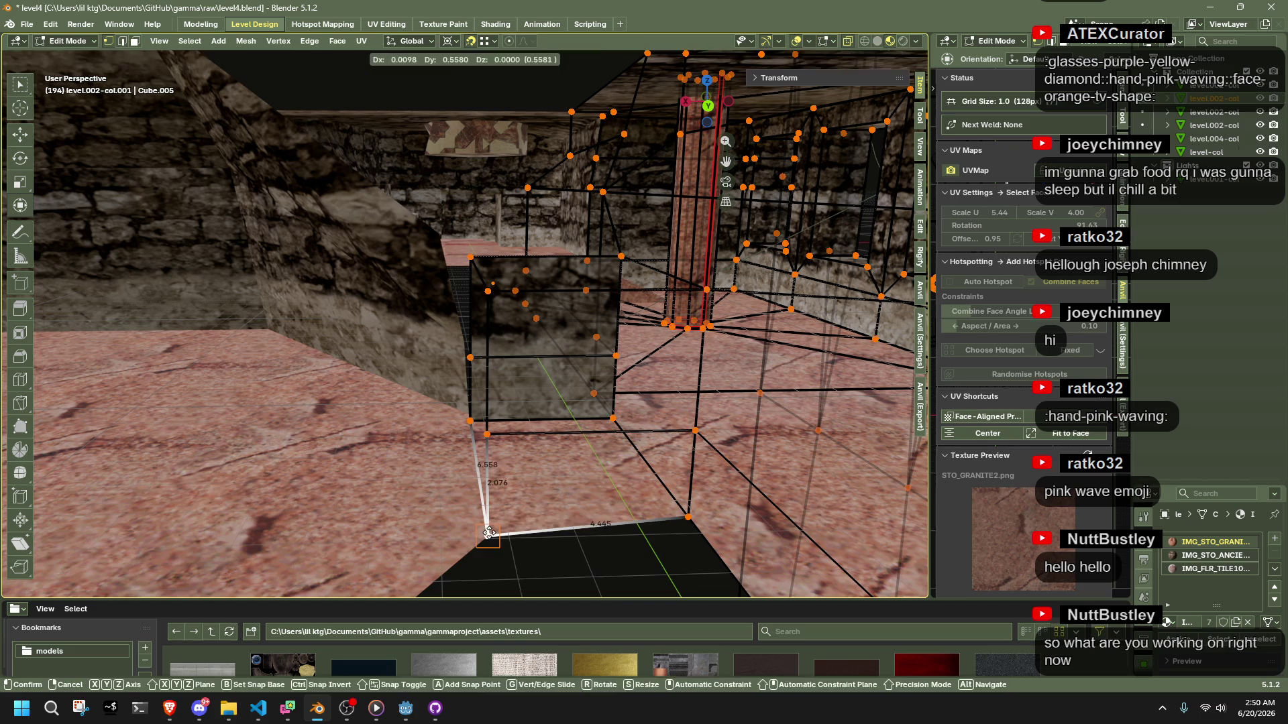
{"action": "key", "text": "g"}
{"action": "left_click", "coordinate": [488, 518]}
{"action": "key", "text": "g"}
{"action": "key", "text": "Escape"}
{"action": "left_click", "coordinate": [470, 359]}
{"action": "key", "text": "g"}
{"action": "left_click", "coordinate": [483, 447]}
{"action": "left_click", "coordinate": [487, 435]}
{"action": "key", "text": "g"}
{"action": "left_click", "coordinate": [481, 428]}
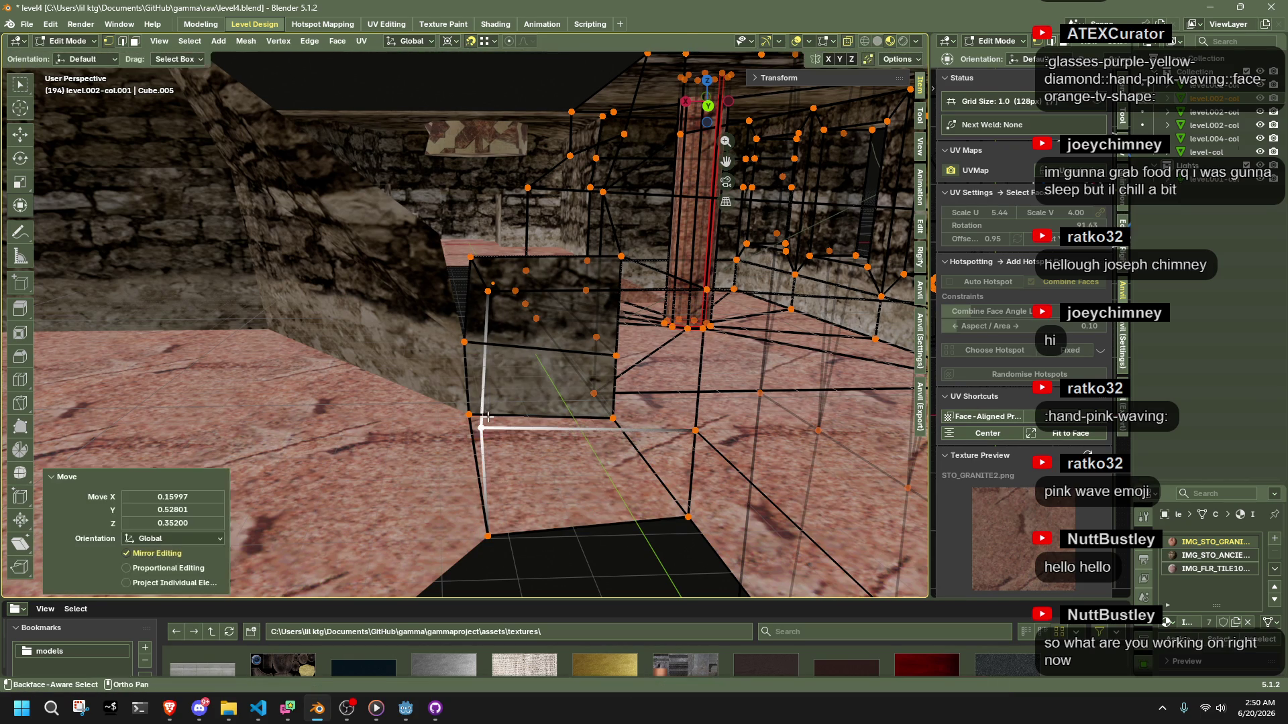
Snap the box's top corner vertices onto the wall corners and leave Edit Mode
{"action": "left_click", "coordinate": [469, 259]}
{"action": "key", "text": "g"}
{"action": "left_click", "coordinate": [469, 271]}
{"action": "mouse_move", "coordinate": [467, 296]}
{"action": "left_mouse_down"}
{"action": "mouse_move", "coordinate": [403, 288]}
{"action": "mouse_move", "coordinate": [438, 296]}
{"action": "left_mouse_up"}
{"action": "key", "text": "g"}
{"action": "left_click", "coordinate": [457, 310]}
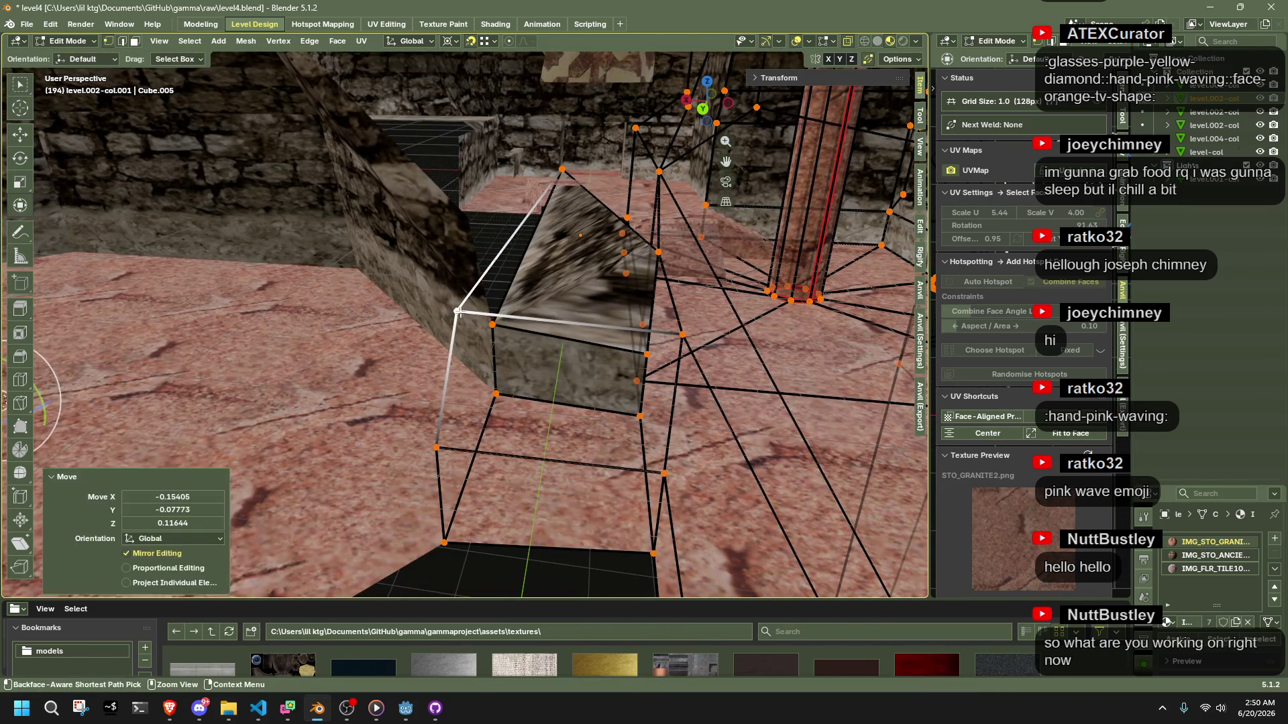
{"action": "key", "text": "g"}
{"action": "left_click", "coordinate": [470, 220]}
{"action": "mouse_move", "coordinate": [469, 220]}
{"action": "left_mouse_down"}
{"action": "mouse_move", "coordinate": [830, 364]}
{"action": "mouse_move", "coordinate": [590, 289]}
{"action": "mouse_move", "coordinate": [517, 224]}
{"action": "mouse_move", "coordinate": [566, 268]}
{"action": "mouse_move", "coordinate": [577, 458]}
{"action": "mouse_move", "coordinate": [480, 493]}
{"action": "mouse_move", "coordinate": [767, 510]}
{"action": "mouse_move", "coordinate": [689, 539]}
{"action": "mouse_move", "coordinate": [716, 520]}
{"action": "mouse_move", "coordinate": [690, 514]}
{"action": "mouse_move", "coordinate": [856, 498]}
{"action": "mouse_move", "coordinate": [923, 509]}
{"action": "mouse_move", "coordinate": [5, 516]}
{"action": "left_mouse_up"}
{"action": "key", "text": "g"}
{"action": "left_click", "coordinate": [581, 286]}
{"action": "key", "text": "Tab"}
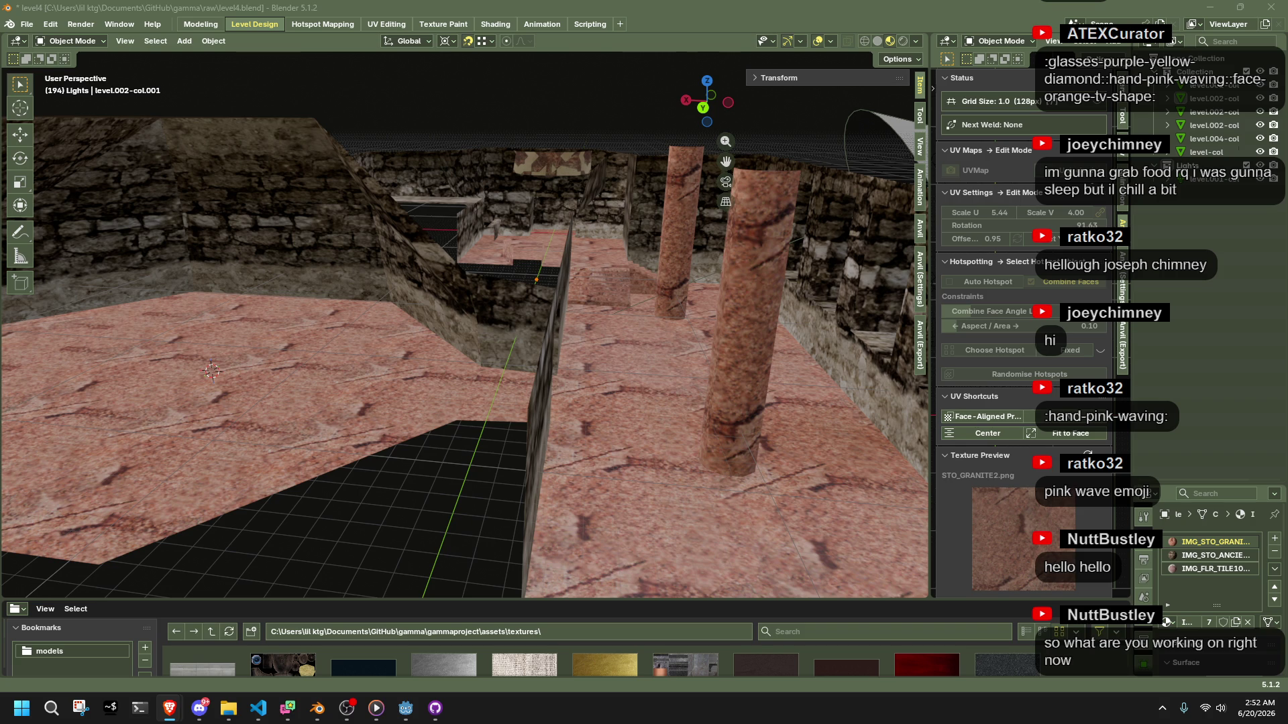
Orbit the view out to overview the whole level and its doorway
{"action": "mouse_move", "coordinate": [457, 481]}
{"action": "left_mouse_down"}
{"action": "mouse_move", "coordinate": [436, 482]}
{"action": "mouse_move", "coordinate": [463, 499]}
{"action": "mouse_move", "coordinate": [658, 481]}
{"action": "mouse_move", "coordinate": [641, 421]}
{"action": "mouse_move", "coordinate": [569, 393]}
{"action": "mouse_move", "coordinate": [543, 404]}
{"action": "mouse_move", "coordinate": [594, 368]}
{"action": "mouse_move", "coordinate": [671, 389]}
{"action": "mouse_move", "coordinate": [656, 402]}
{"action": "mouse_move", "coordinate": [629, 388]}
{"action": "mouse_move", "coordinate": [627, 400]}
{"action": "mouse_move", "coordinate": [477, 391]}
{"action": "mouse_move", "coordinate": [1058, 353]}
{"action": "left_mouse_up"}
Save level4.blend, show the export settings, and select level.002-col.003
{"action": "key", "text": "ctrl+s"}
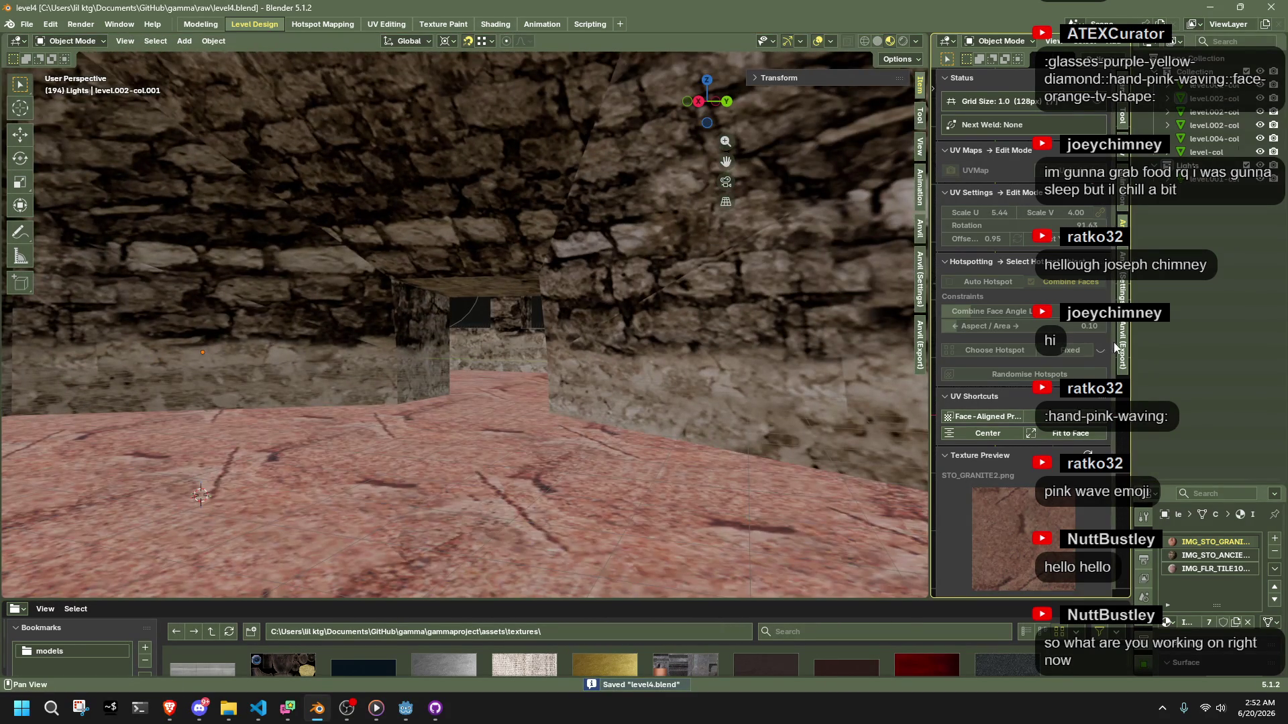
{"action": "left_click", "coordinate": [1121, 347]}
{"action": "scroll", "coordinate": [668, 327], "scroll_direction": "down", "scroll_amount": 5}
{"action": "mouse_move", "coordinate": [668, 327]}
{"action": "left_mouse_down"}
{"action": "mouse_move", "coordinate": [650, 332]}
{"action": "mouse_move", "coordinate": [687, 401]}
{"action": "left_mouse_up"}
{"action": "left_click", "coordinate": [519, 431]}
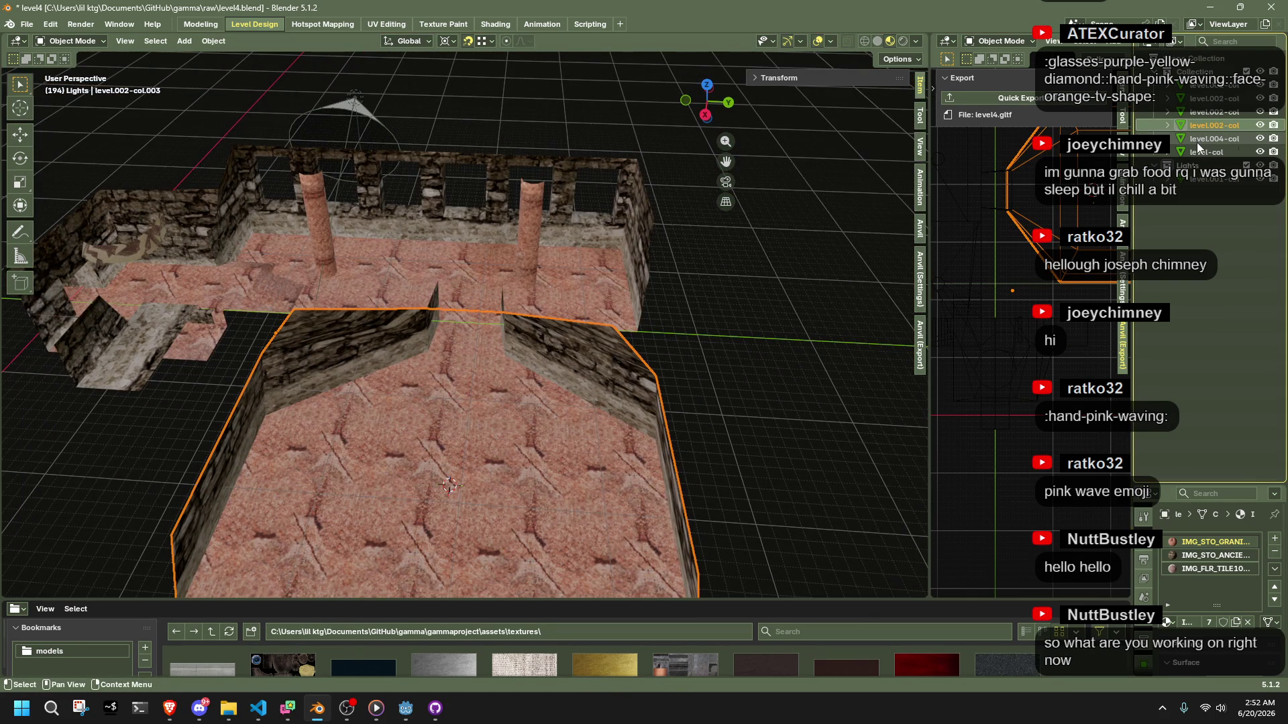
Select level.002-col.001, Quick Export the level to level4.gltf, and switch to Godot
{"action": "scroll", "coordinate": [638, 389], "scroll_direction": "down", "scroll_amount": 5}
{"action": "mouse_move", "coordinate": [623, 405]}
{"action": "left_mouse_down"}
{"action": "mouse_move", "coordinate": [489, 260]}
{"action": "mouse_move", "coordinate": [474, 264]}
{"action": "mouse_move", "coordinate": [580, 347]}
{"action": "mouse_move", "coordinate": [713, 316]}
{"action": "mouse_move", "coordinate": [742, 426]}
{"action": "mouse_move", "coordinate": [545, 423]}
{"action": "left_mouse_up"}
{"action": "left_click", "coordinate": [485, 260]}
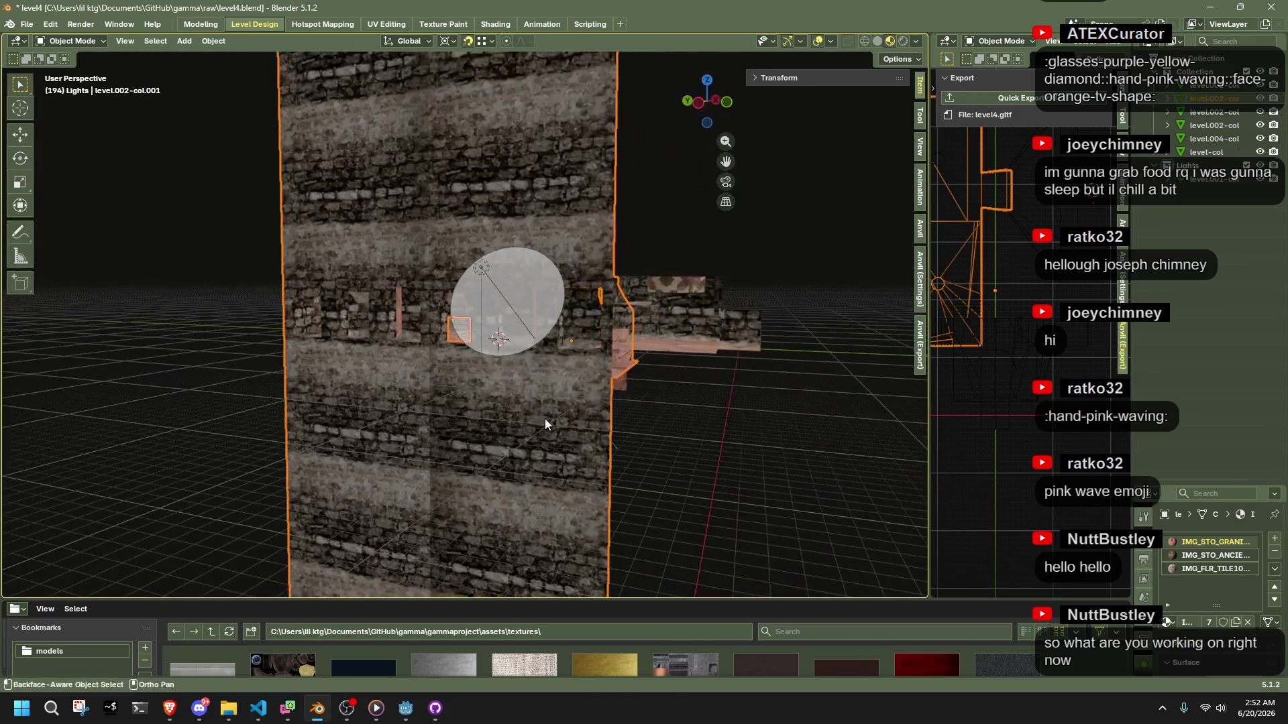
{"action": "left_click", "coordinate": [1003, 99]}
{"action": "left_click", "coordinate": [406, 708]}
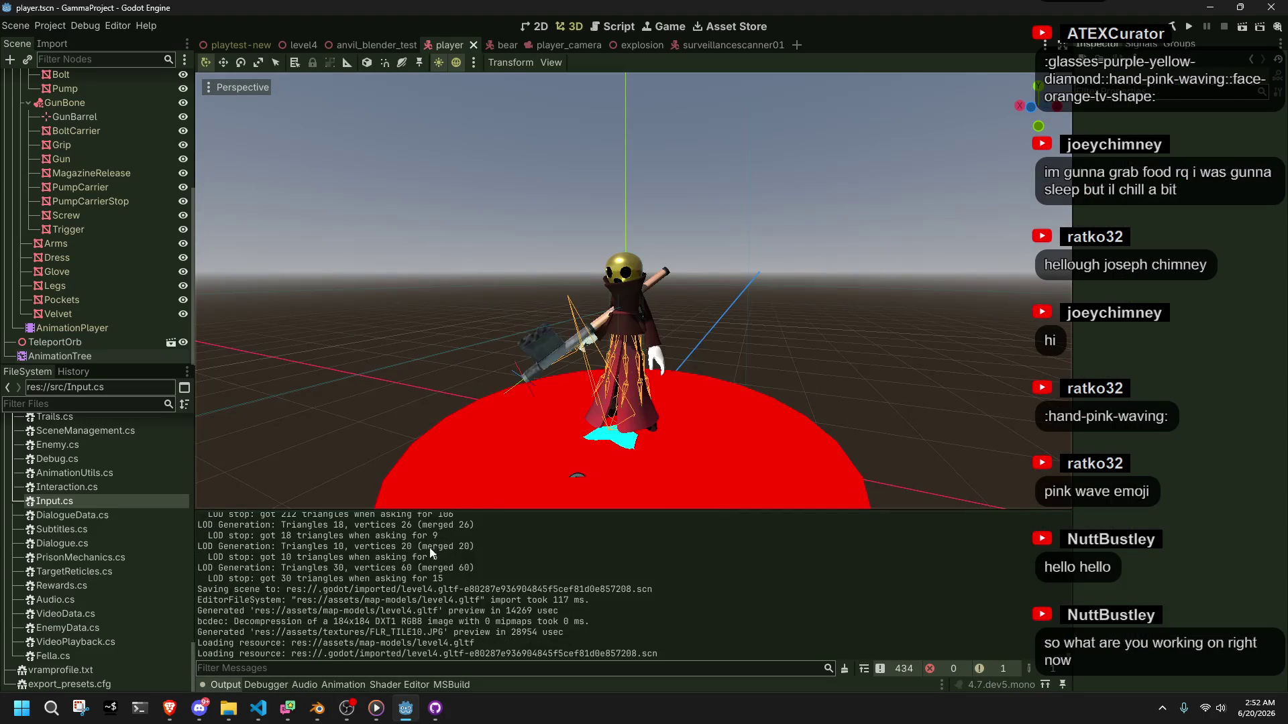
Run the level4 scene and walk the character down the stepped corridor
{"action": "left_click", "coordinate": [300, 45]}
{"action": "mouse_move", "coordinate": [352, 306]}
{"action": "left_mouse_down"}
{"action": "mouse_move", "coordinate": [236, 252]}
{"action": "mouse_move", "coordinate": [421, 175]}
{"action": "left_mouse_up"}
{"action": "left_click", "coordinate": [1246, 28]}
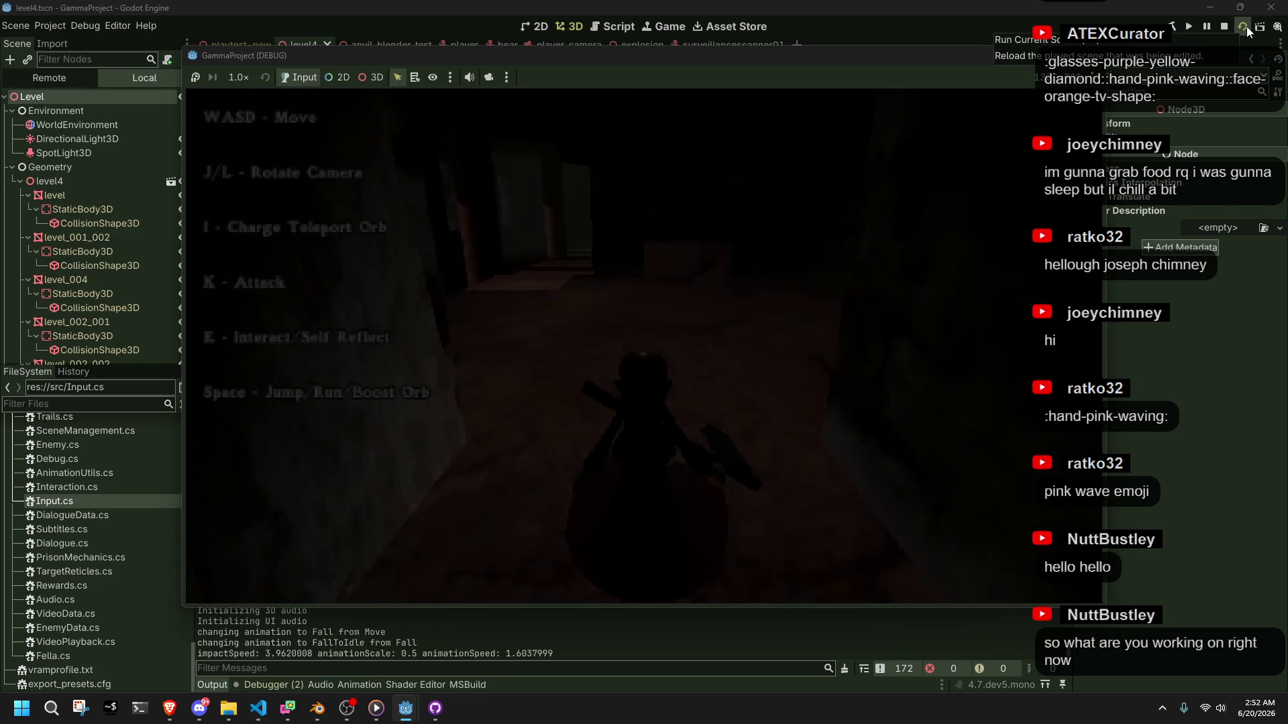
{"action": "key", "text": "a"}
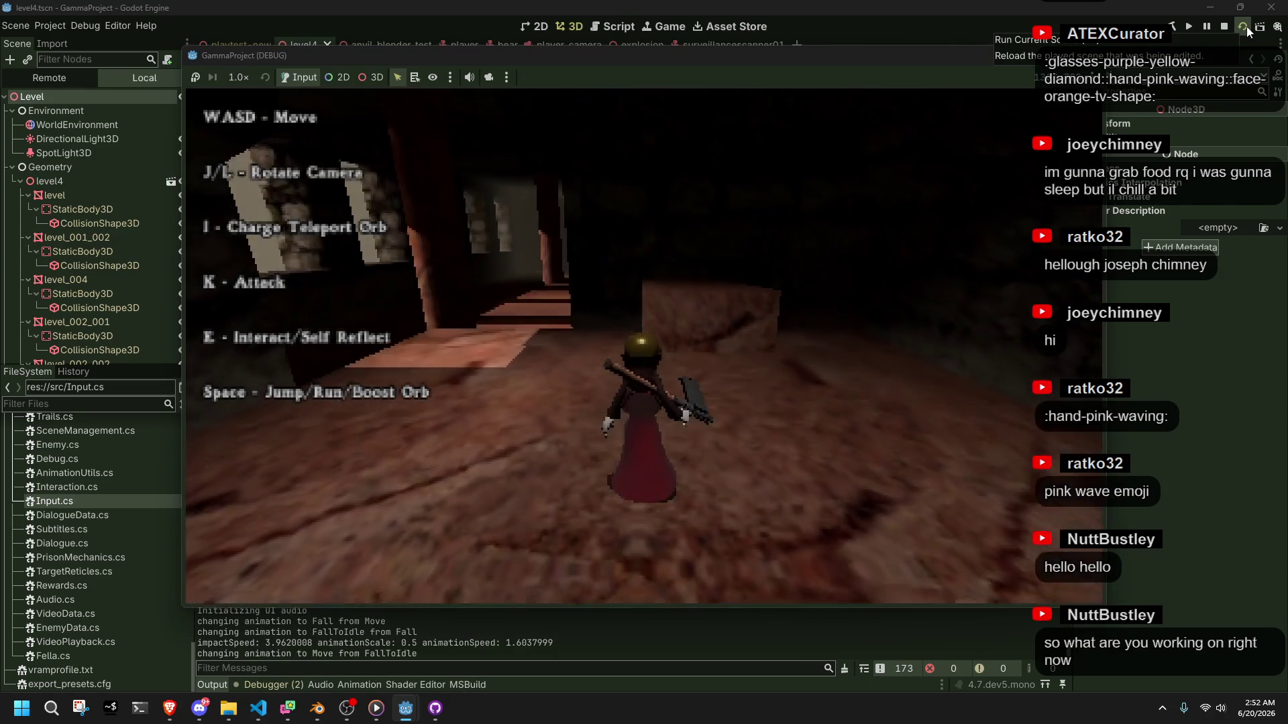
{"action": "key", "text": "w"}
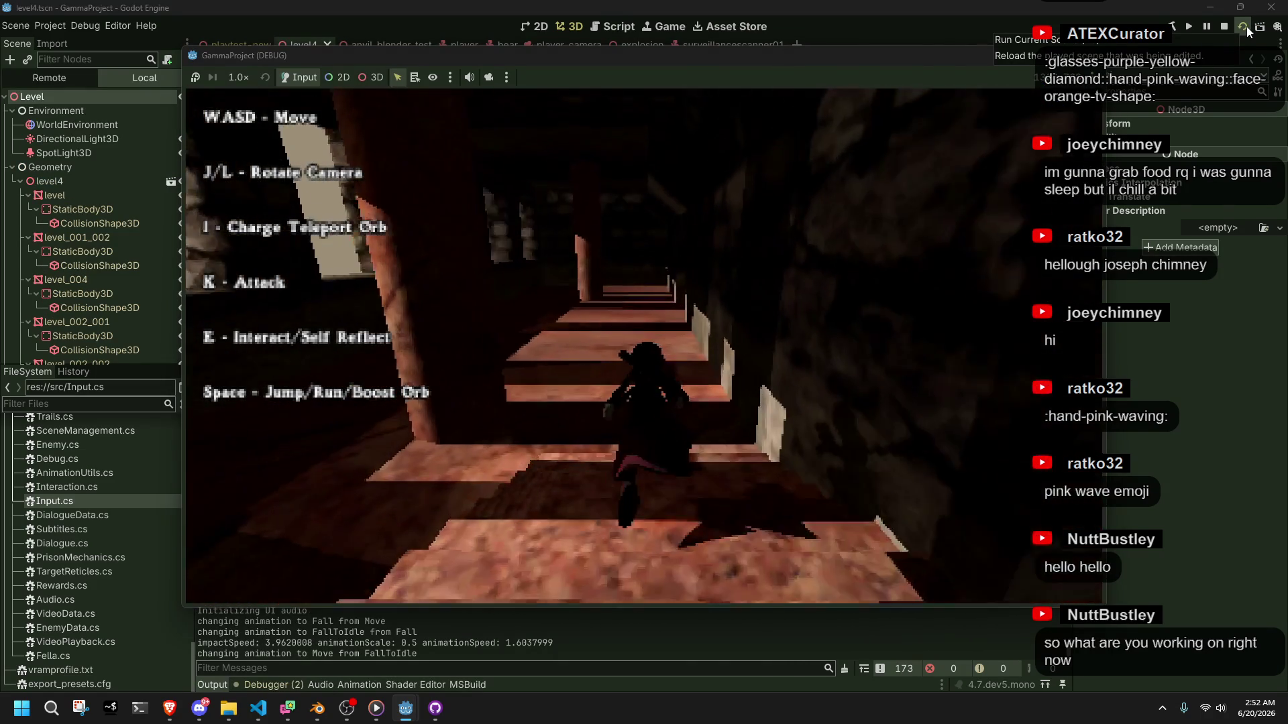
{"action": "key", "text": "w"}
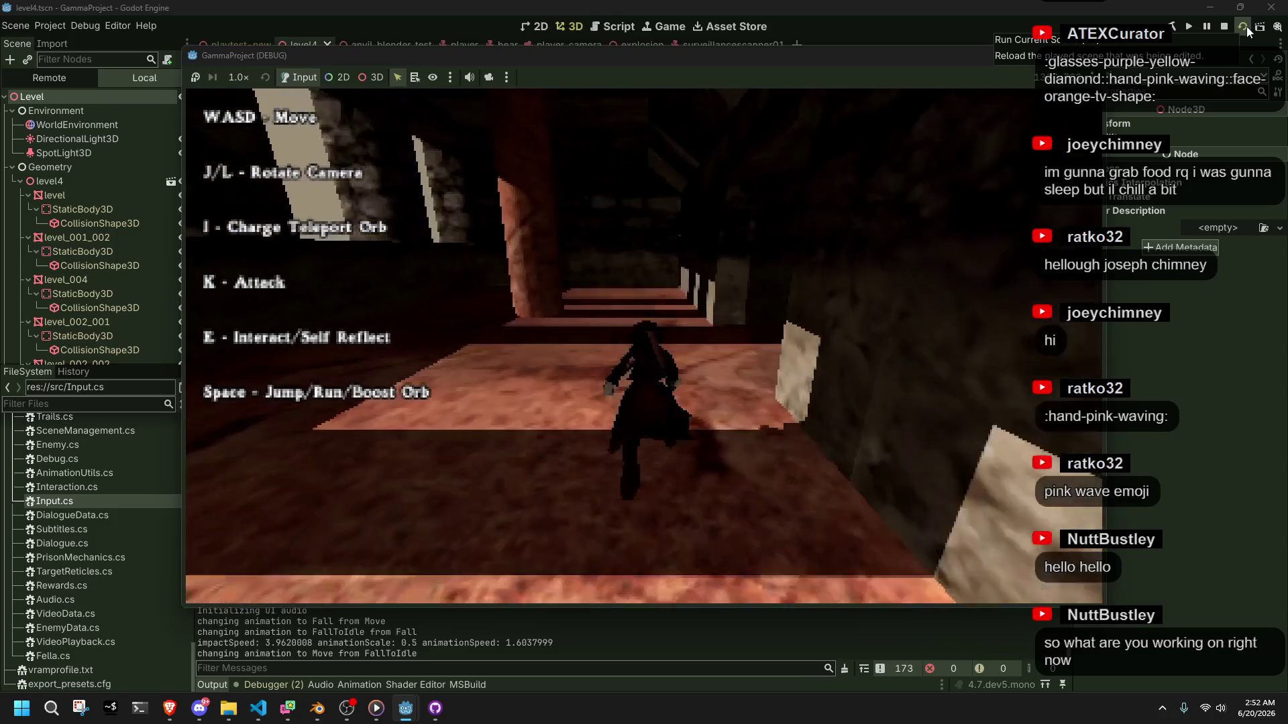
Cross the room to the platform edge and swing the camera around the lit doorway
{"action": "key", "text": "a"}
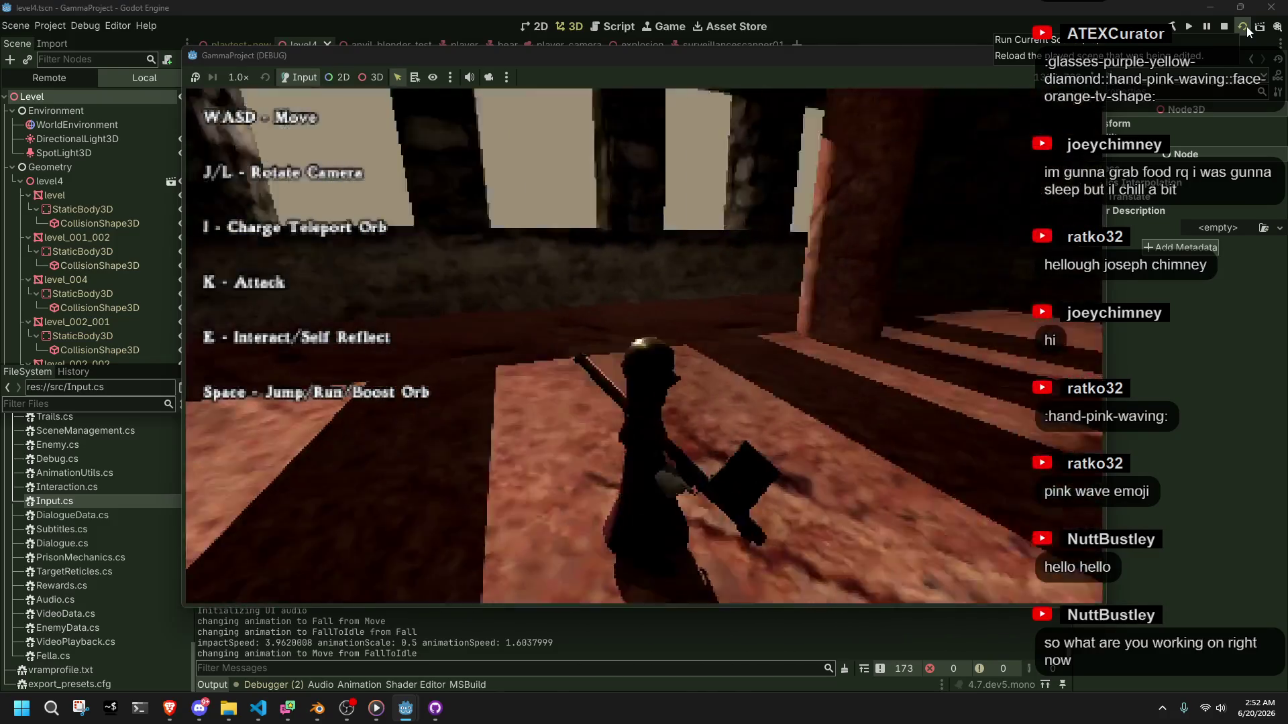
{"action": "key", "text": "w"}
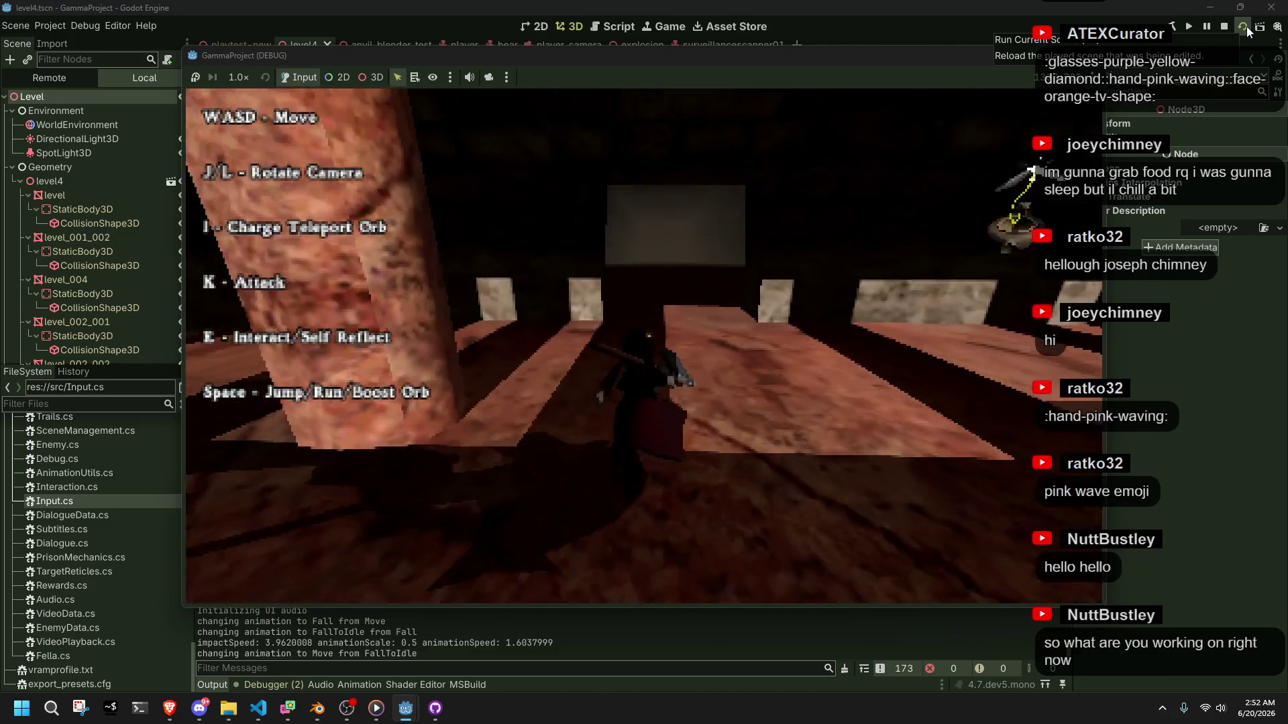
{"action": "key", "text": "w"}
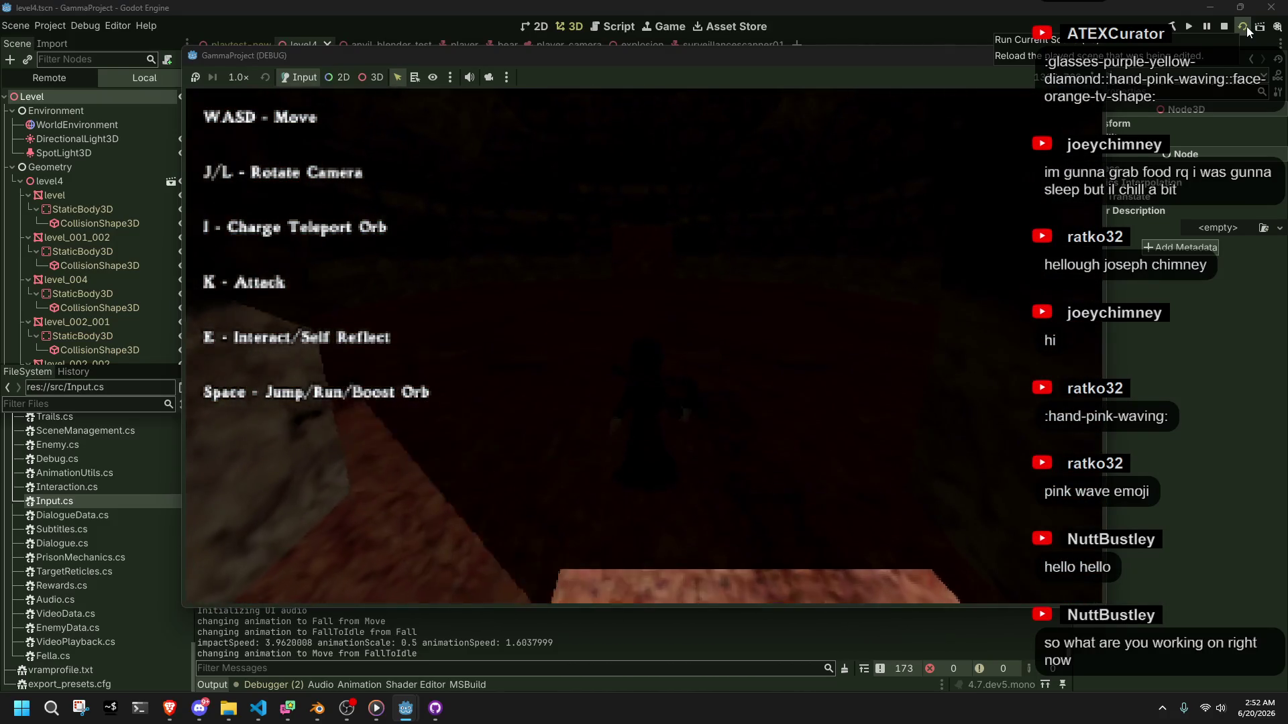
{"action": "key", "text": "l"}
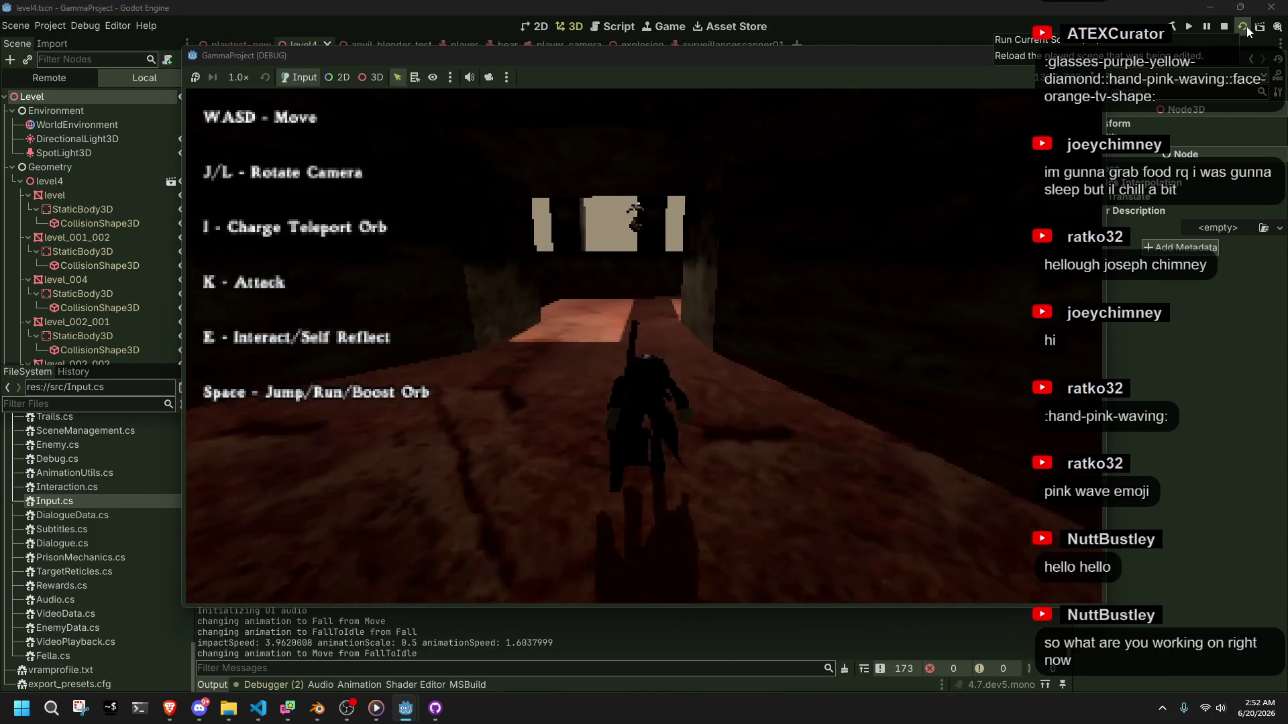
{"action": "key", "text": "l"}
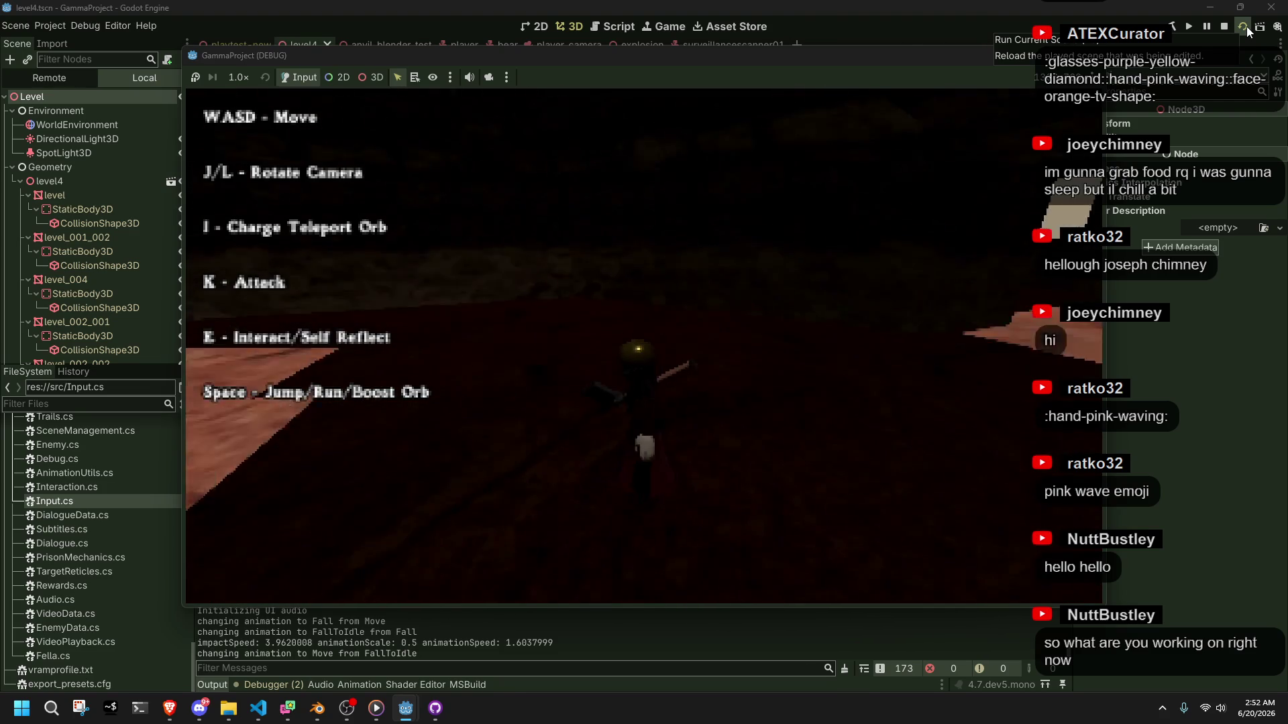
{"action": "key", "text": "l"}
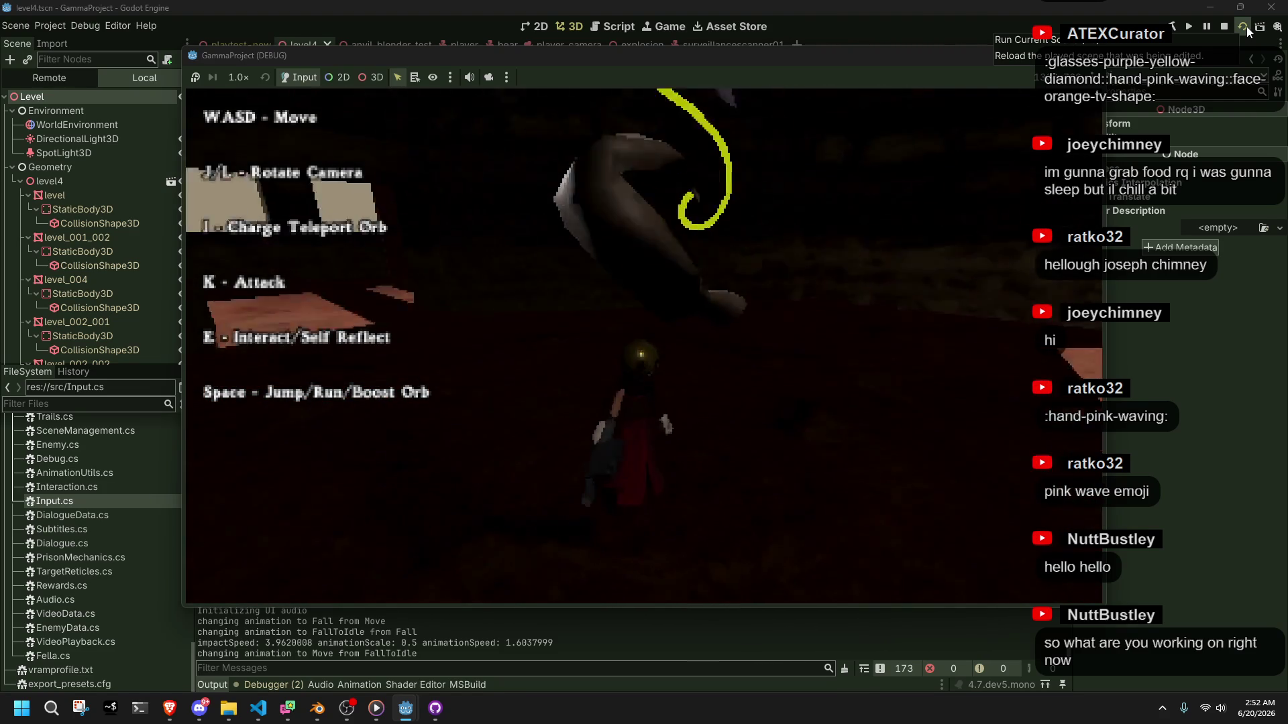
Run across the lit floor past the large textured wall, then stop the game
{"action": "key", "text": "w"}
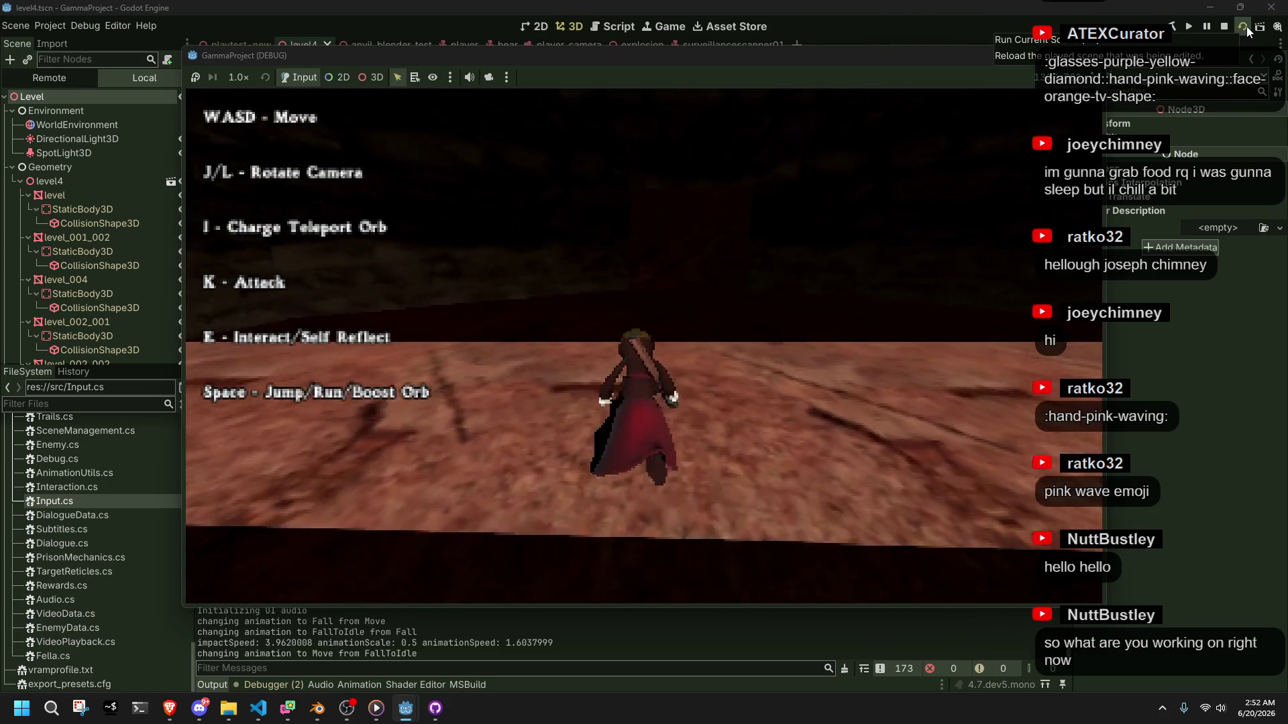
{"action": "key", "text": "a"}
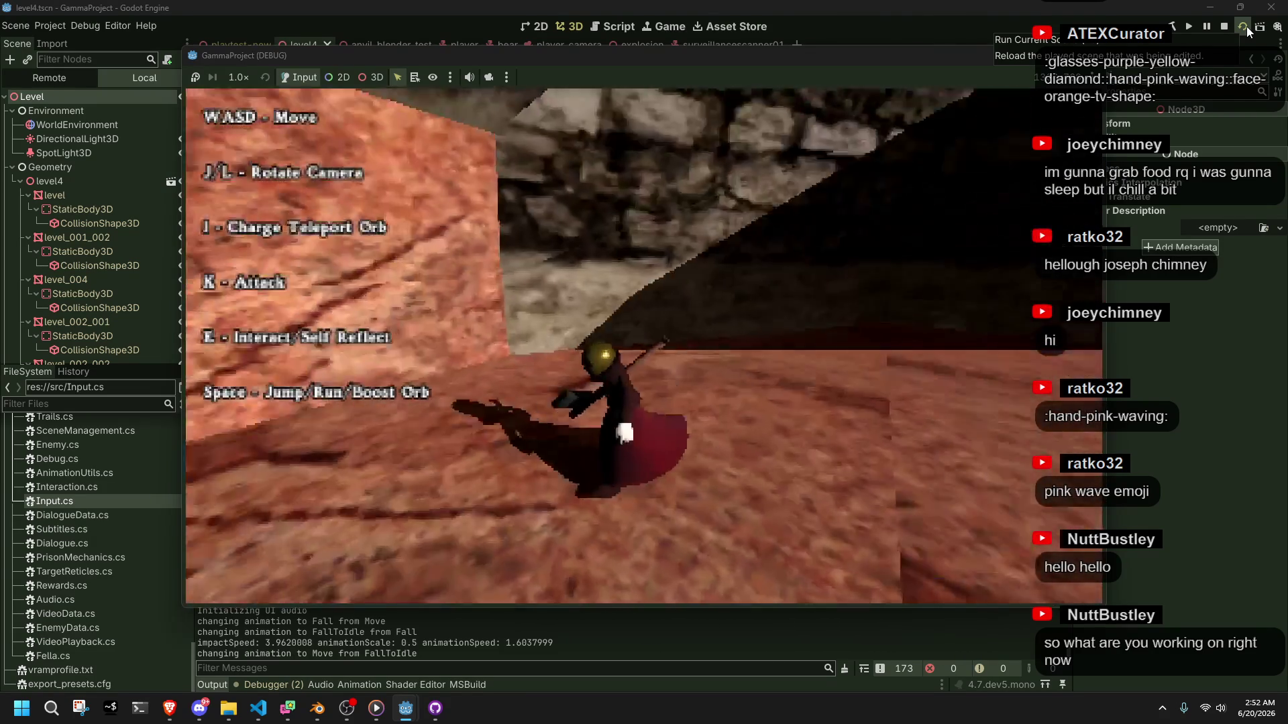
{"action": "key", "text": "j"}
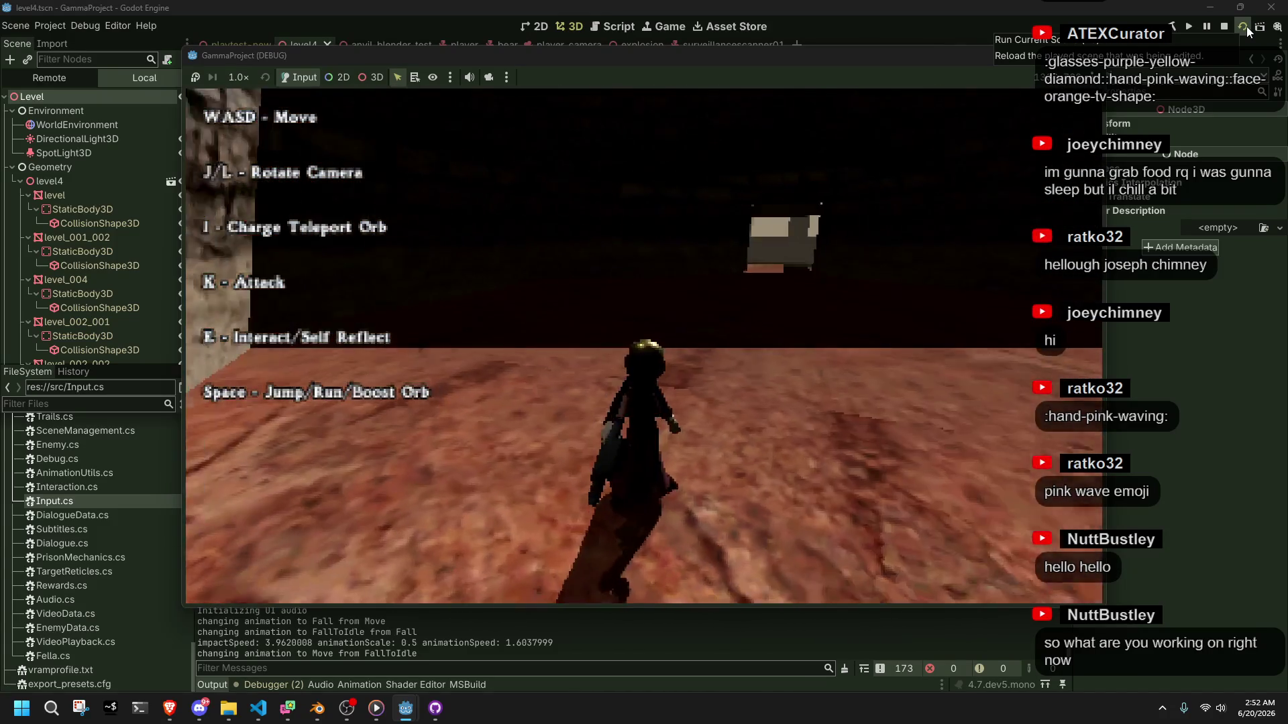
{"action": "key", "text": "w"}
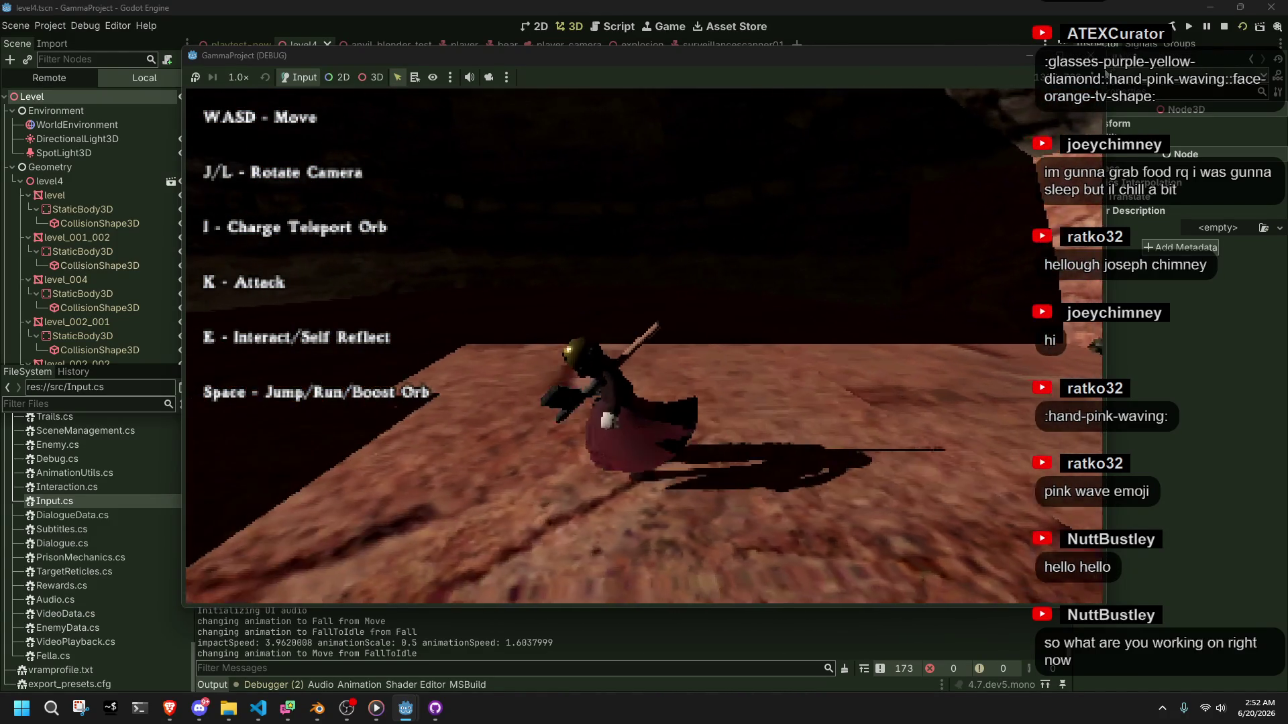
{"action": "left_click", "coordinate": [1224, 26]}
Select the DirectionalLight3D to show its settings in the Inspector
{"action": "mouse_move", "coordinate": [621, 295]}
{"action": "left_mouse_down"}
{"action": "mouse_move", "coordinate": [567, 341]}
{"action": "mouse_move", "coordinate": [811, 432]}
{"action": "mouse_move", "coordinate": [1027, 424]}
{"action": "mouse_move", "coordinate": [259, 389]}
{"action": "mouse_move", "coordinate": [754, 397]}
{"action": "mouse_move", "coordinate": [500, 413]}
{"action": "mouse_move", "coordinate": [715, 437]}
{"action": "mouse_move", "coordinate": [671, 417]}
{"action": "mouse_move", "coordinate": [649, 381]}
{"action": "mouse_move", "coordinate": [659, 364]}
{"action": "left_mouse_up"}
{"action": "scroll", "coordinate": [734, 388], "scroll_direction": "down", "scroll_amount": 3}
{"action": "scroll", "coordinate": [659, 364], "scroll_direction": "up", "scroll_amount": 3}
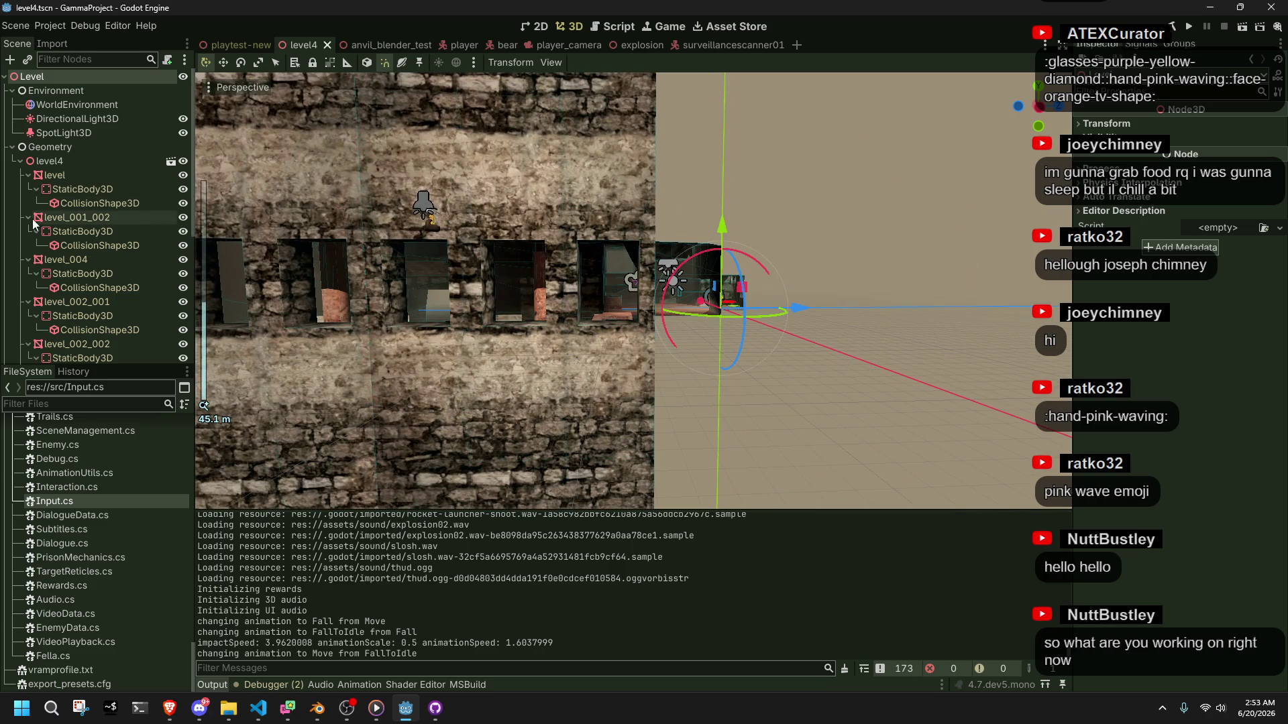
{"action": "left_click", "coordinate": [157, 118]}
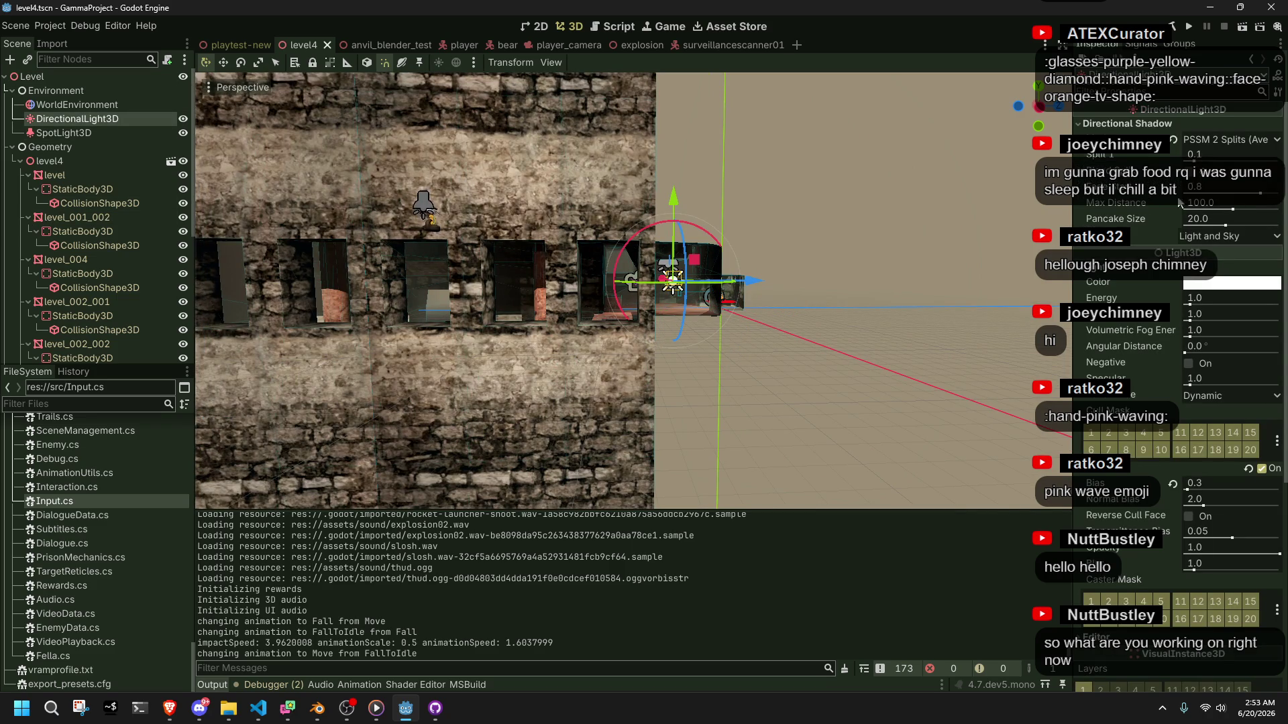
{"action": "scroll", "coordinate": [1150, 389], "scroll_direction": "down", "scroll_amount": 2}
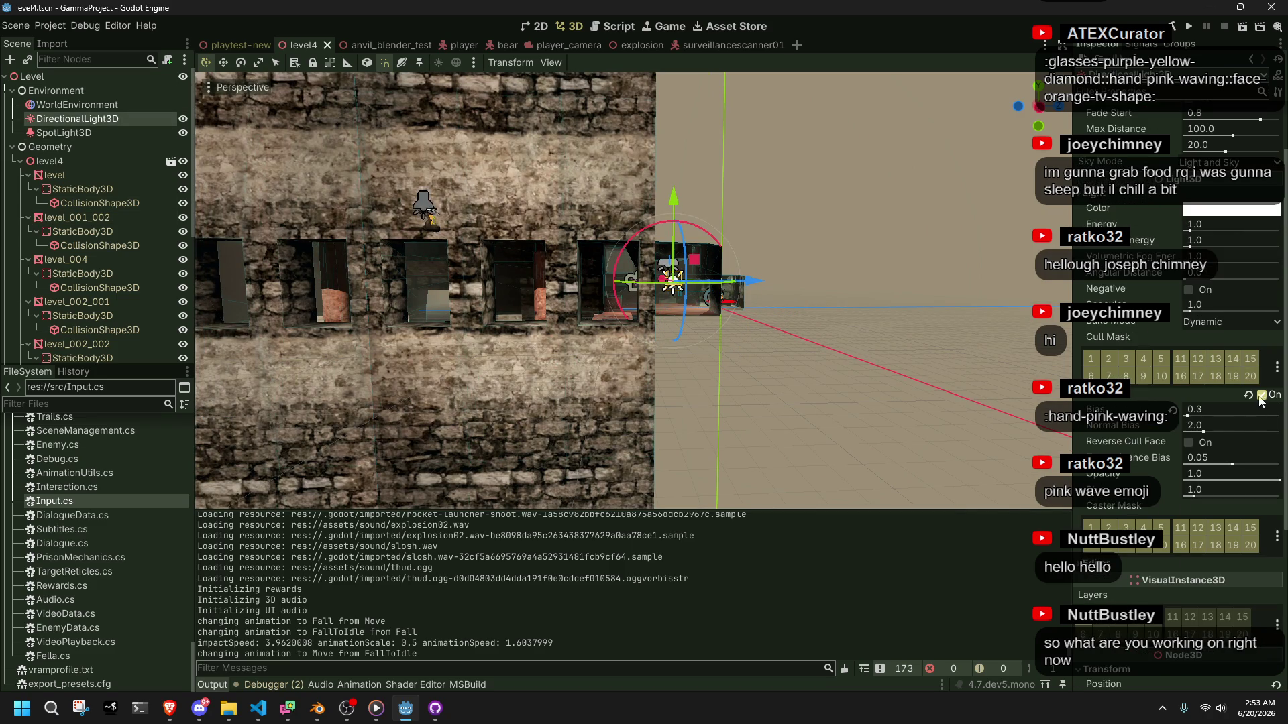
{"action": "scroll", "coordinate": [1184, 384], "scroll_direction": "down", "scroll_amount": 4}
{"action": "mouse_move", "coordinate": [927, 373]}
{"action": "left_mouse_down"}
{"action": "mouse_move", "coordinate": [616, 433]}
{"action": "mouse_move", "coordinate": [468, 429]}
{"action": "mouse_move", "coordinate": [1044, 441]}
{"action": "mouse_move", "coordinate": [199, 411]}
{"action": "mouse_move", "coordinate": [890, 369]}
{"action": "mouse_move", "coordinate": [810, 396]}
{"action": "mouse_move", "coordinate": [735, 458]}
{"action": "mouse_move", "coordinate": [626, 449]}
{"action": "mouse_move", "coordinate": [429, 477]}
{"action": "mouse_move", "coordinate": [538, 480]}
{"action": "mouse_move", "coordinate": [743, 428]}
{"action": "mouse_move", "coordinate": [963, 433]}
{"action": "mouse_move", "coordinate": [863, 423]}
{"action": "mouse_move", "coordinate": [614, 455]}
{"action": "mouse_move", "coordinate": [850, 361]}
{"action": "left_mouse_up"}
Lower the DirectionalLight3D energy to 0, save level4, and run the project
{"action": "key", "text": "ctrl+s"}
{"action": "scroll", "coordinate": [537, 463], "scroll_direction": "down", "scroll_amount": 5}
{"action": "scroll", "coordinate": [538, 481], "scroll_direction": "up", "scroll_amount": 5}
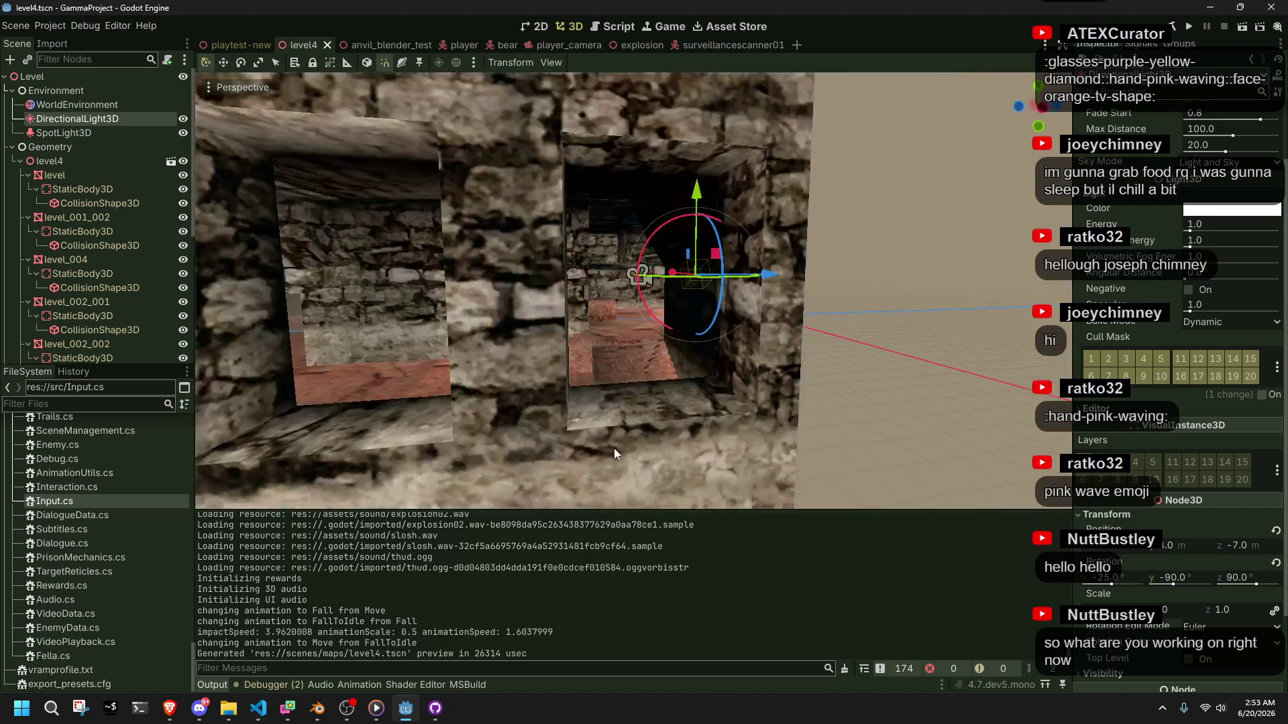
{"action": "scroll", "coordinate": [850, 360], "scroll_direction": "down", "scroll_amount": 3}
{"action": "key", "text": "ctrl+s"}
{"action": "left_click_drag", "start_coordinate": [1191, 230], "coordinate": [1185, 230]}
{"action": "mouse_move", "coordinate": [865, 365]}
{"action": "left_mouse_down"}
{"action": "mouse_move", "coordinate": [922, 361]}
{"action": "mouse_move", "coordinate": [694, 441]}
{"action": "mouse_move", "coordinate": [441, 455]}
{"action": "mouse_move", "coordinate": [659, 435]}
{"action": "left_mouse_up"}
{"action": "key", "text": "ctrl+s"}
{"action": "scroll", "coordinate": [659, 434], "scroll_direction": "up", "scroll_amount": 2}
{"action": "left_click", "coordinate": [1190, 26]}
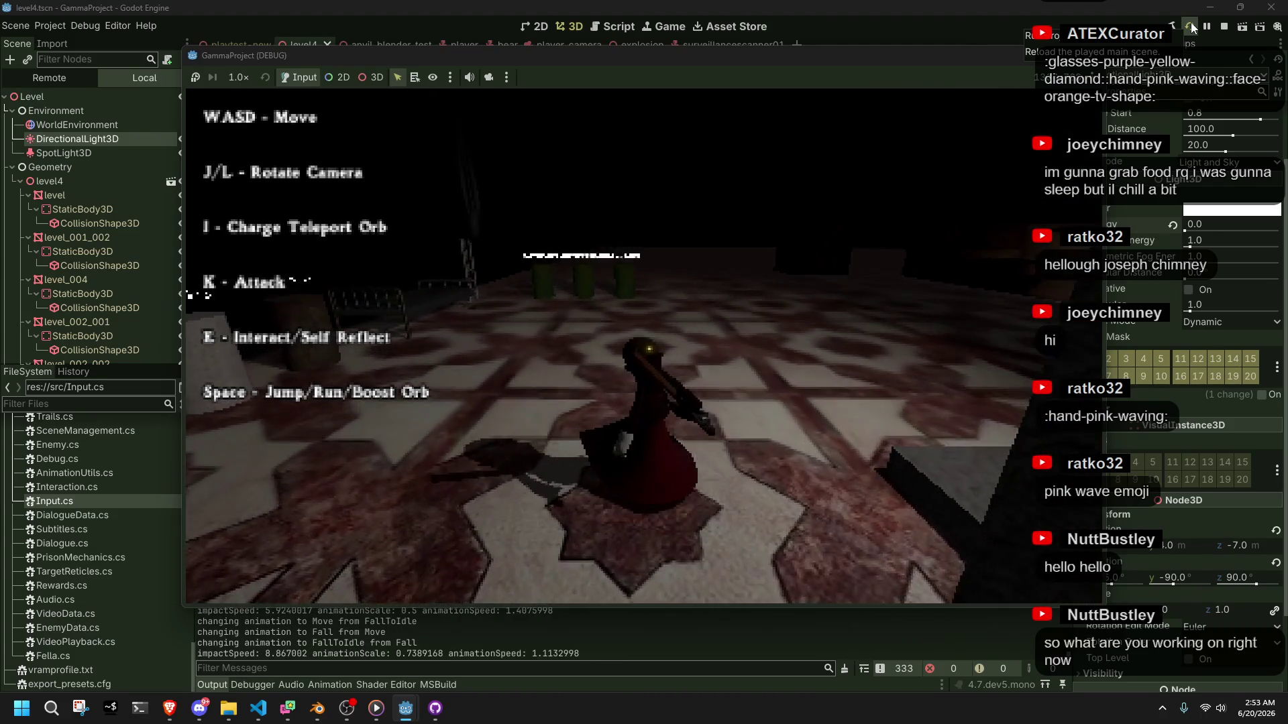
Interact with E to change level, walk past the pillar into the dim room, and fire a rocket
{"action": "key", "text": "e"}
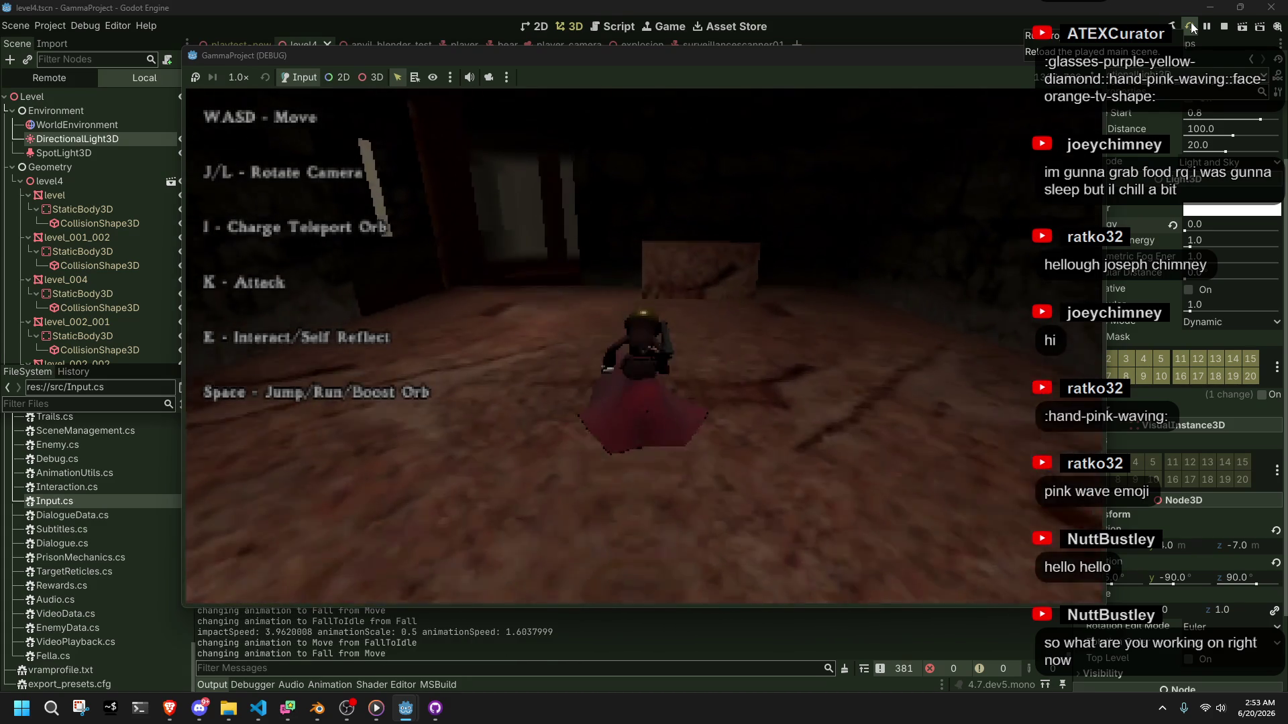
{"action": "key", "text": "w"}
{"action": "key", "text": "w"}
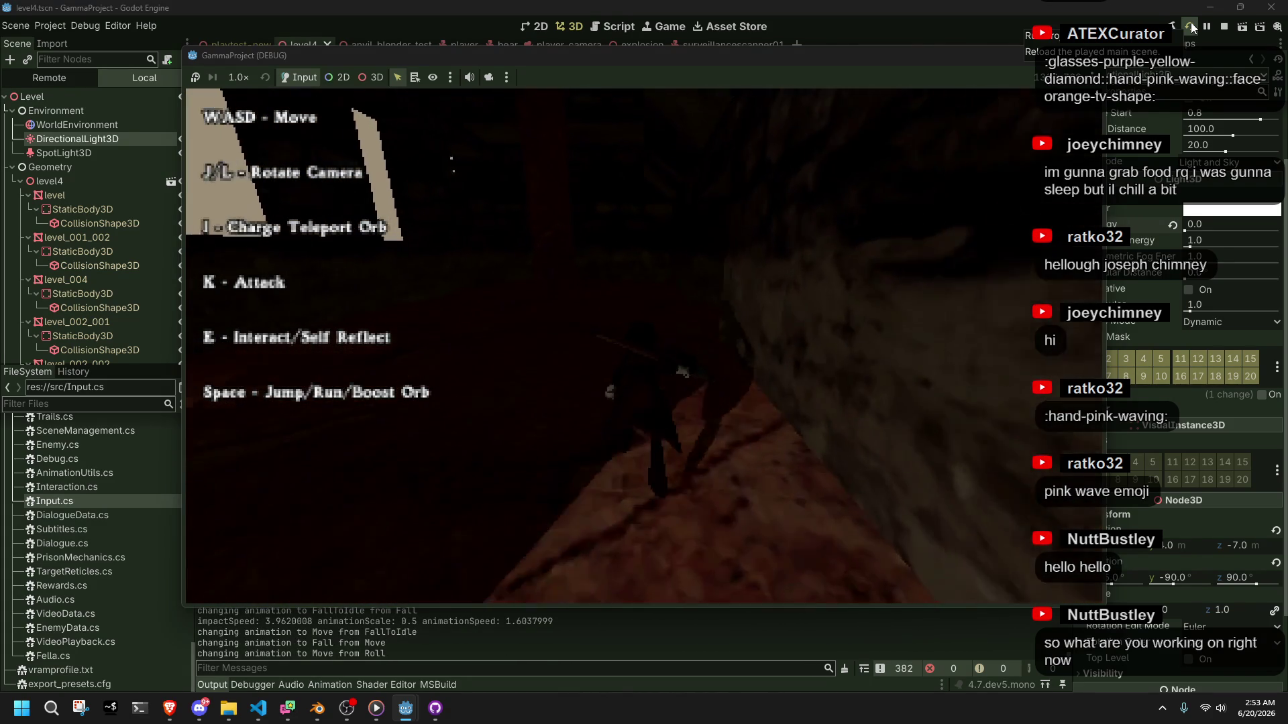
{"action": "key", "text": "w"}
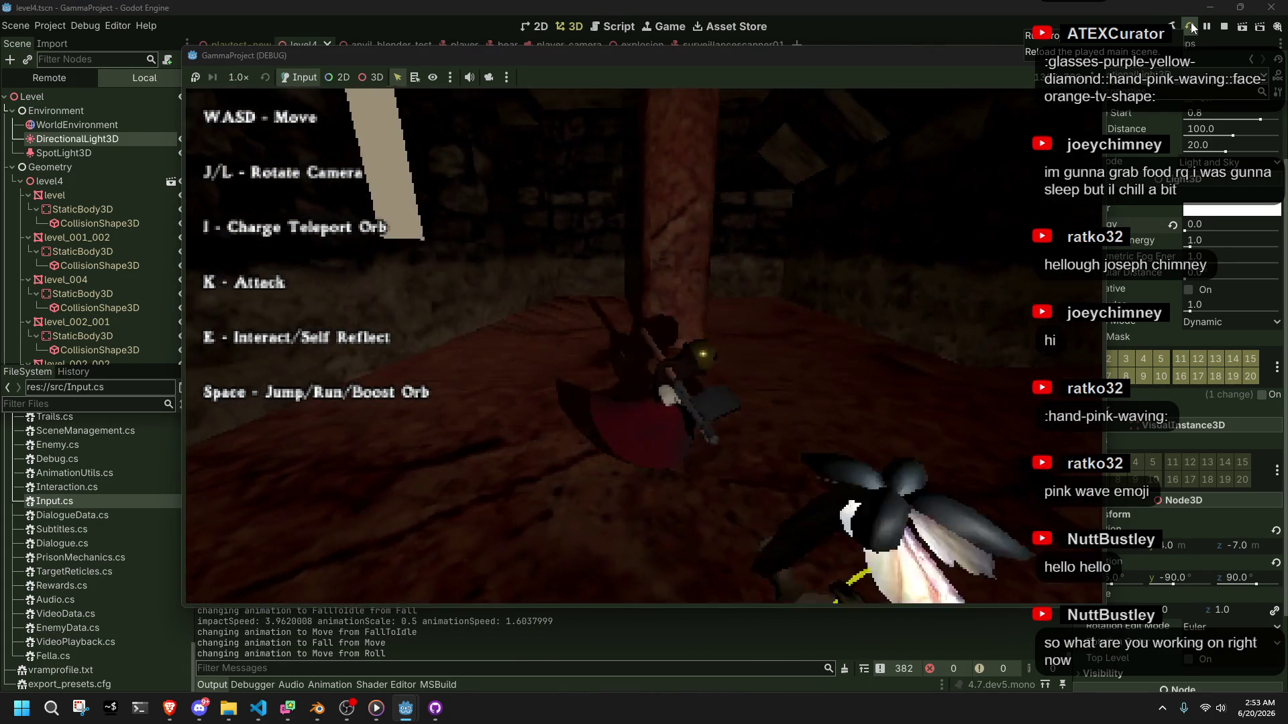
{"action": "key", "text": "w"}
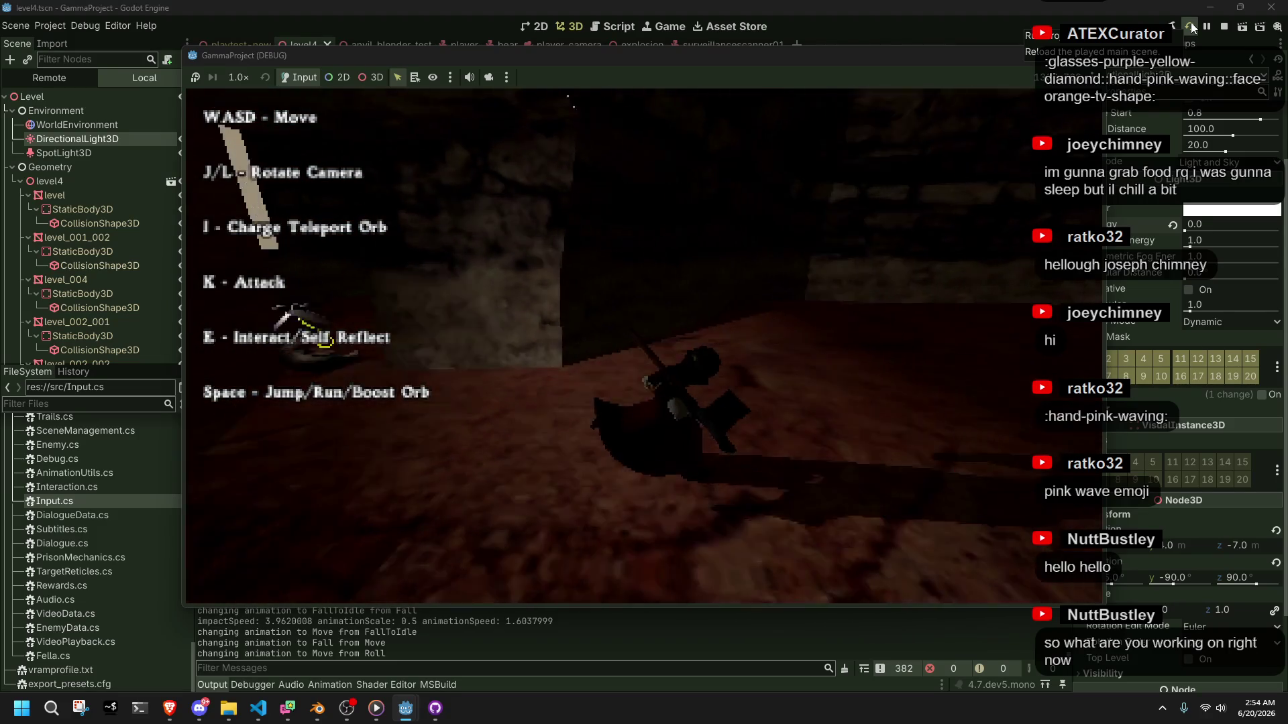
{"action": "key", "text": "w"}
{"action": "key", "text": "w"}
{"action": "key", "text": "w"}
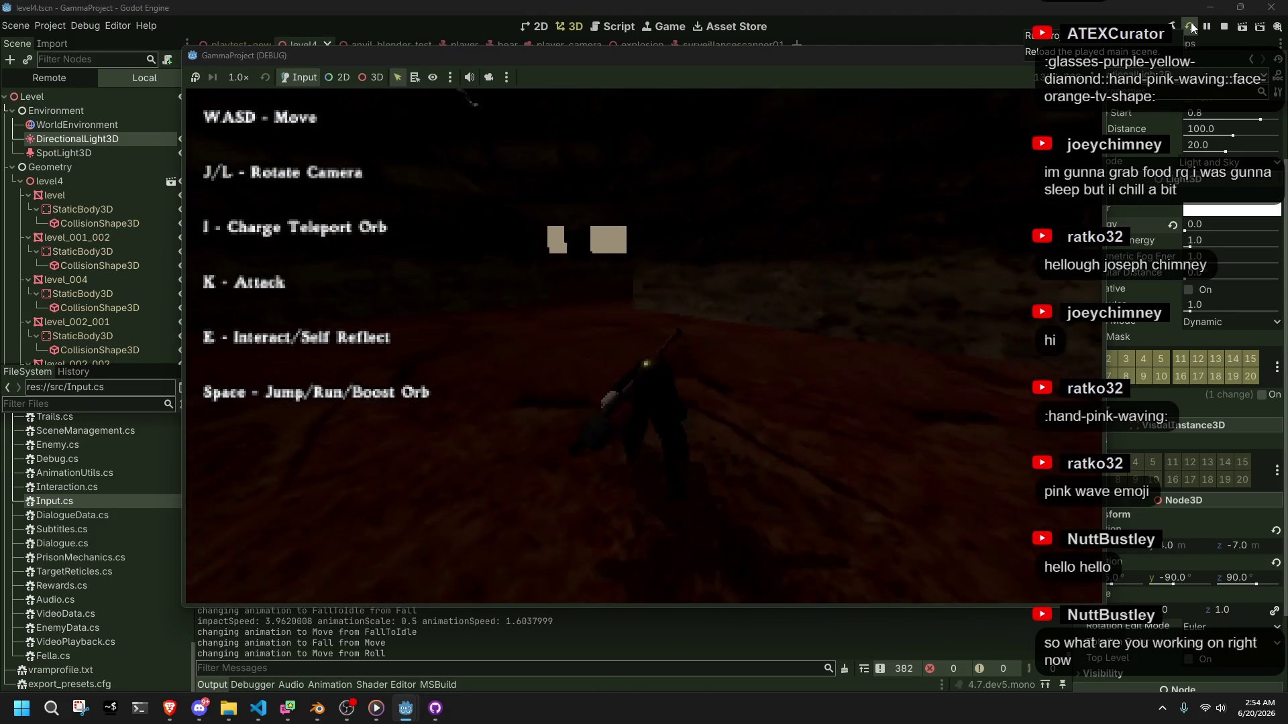
{"action": "key", "text": "w"}
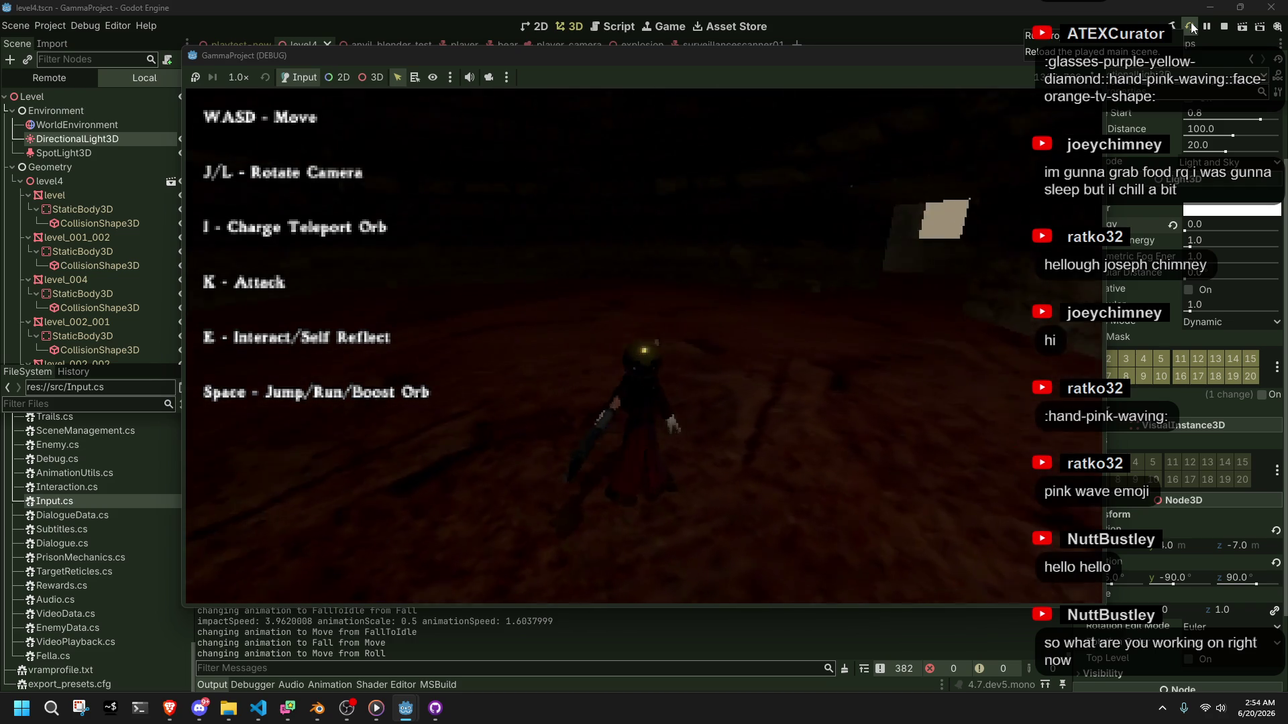
{"action": "key", "text": "w"}
{"action": "key", "text": "w"}
{"action": "key", "text": "w"}
{"action": "key", "text": "w"}
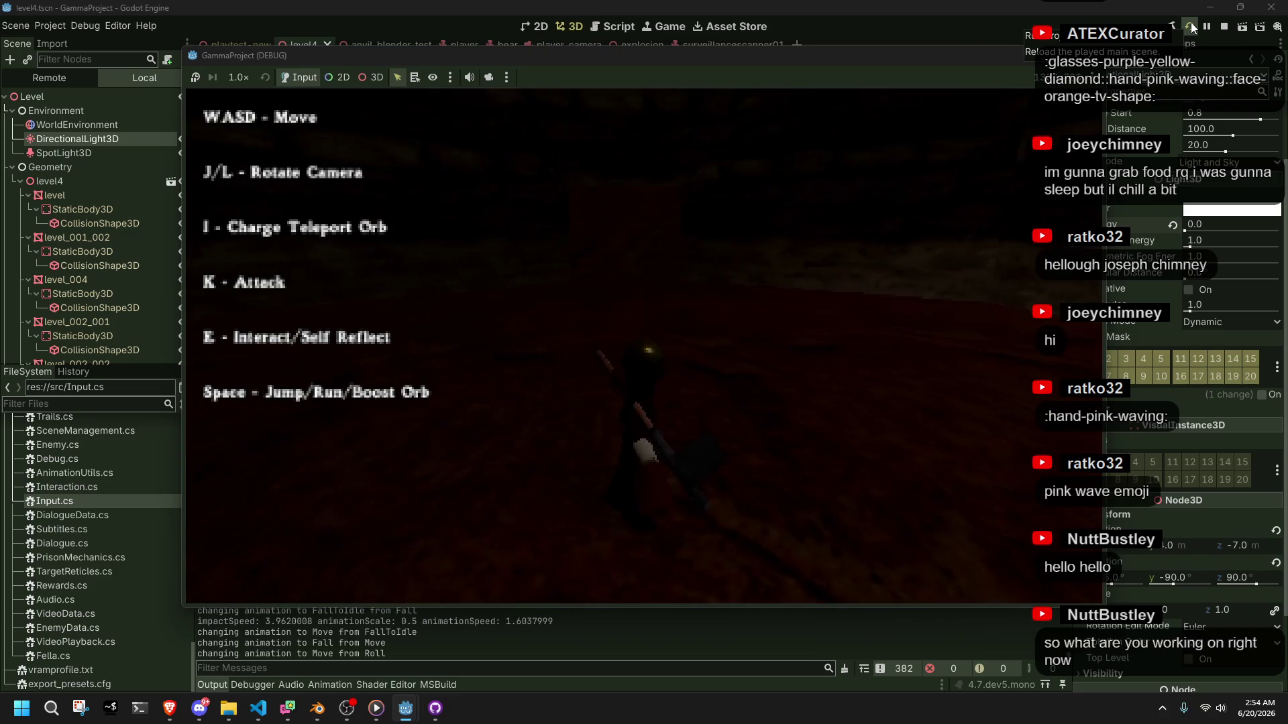
{"action": "key", "text": "k"}
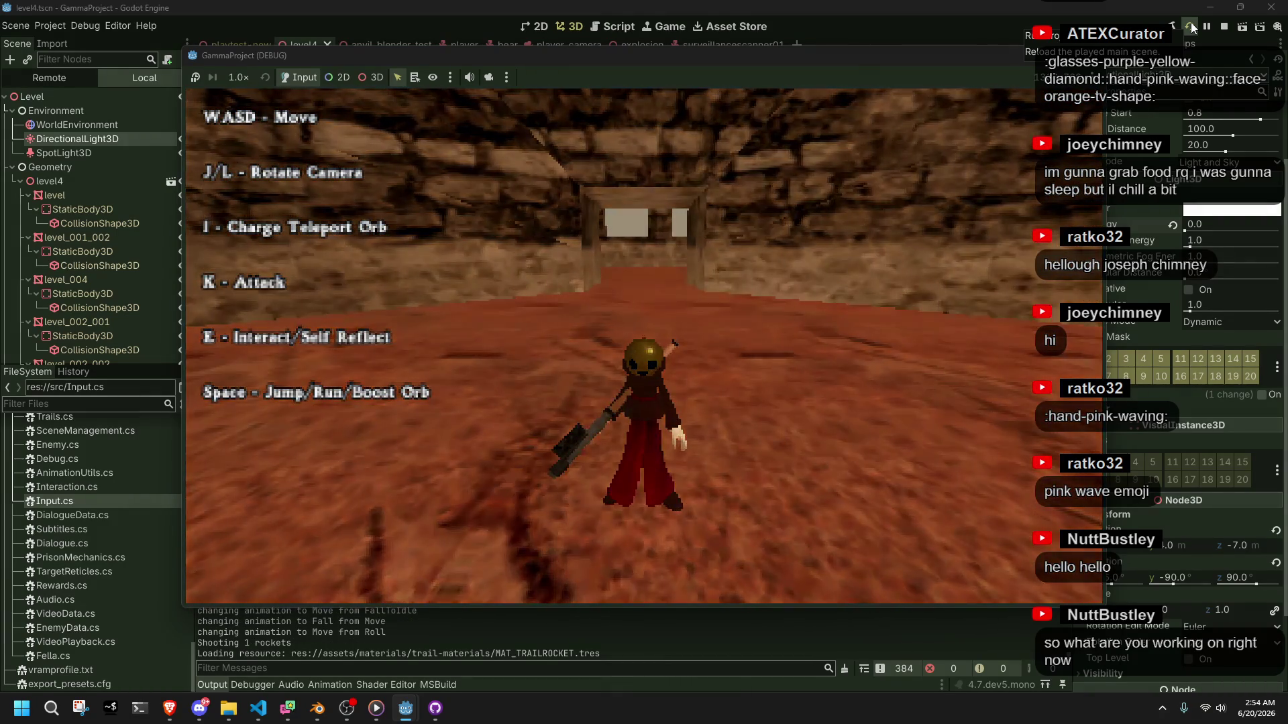
Walk through the doorway and down the ramp toward the two doorways, firing another rocket
{"action": "key", "text": "w"}
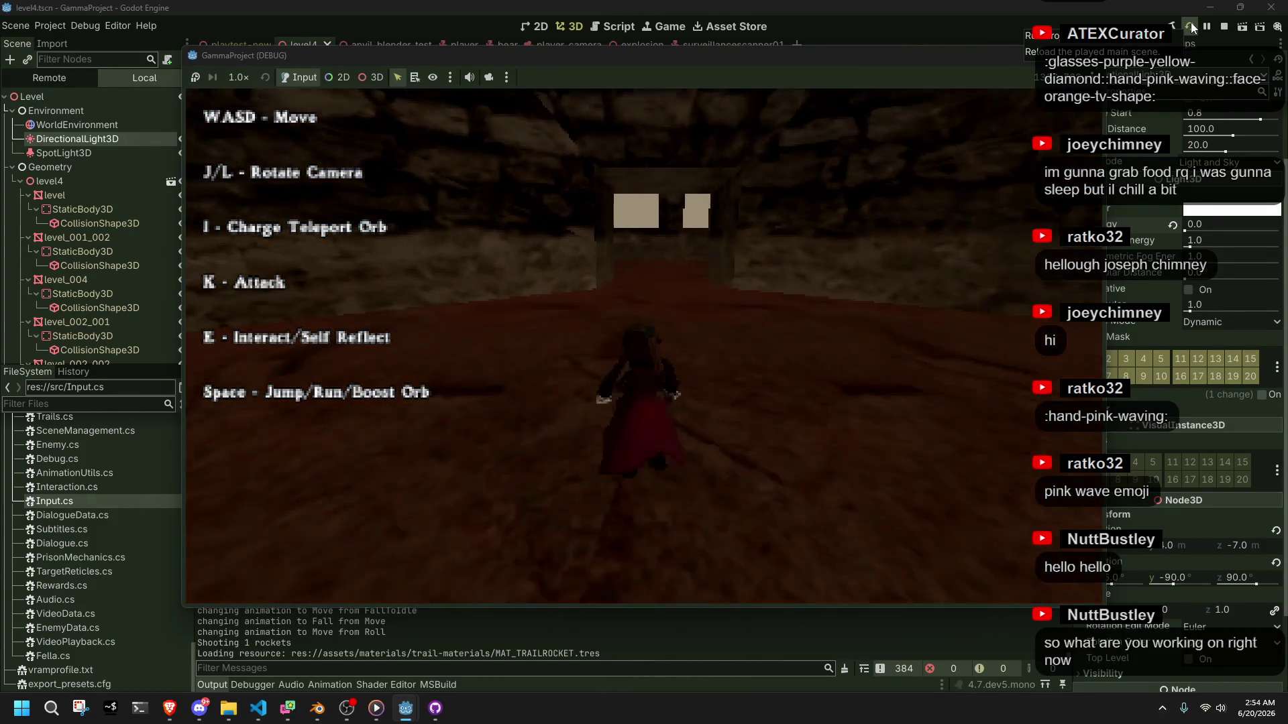
{"action": "key", "text": "k"}
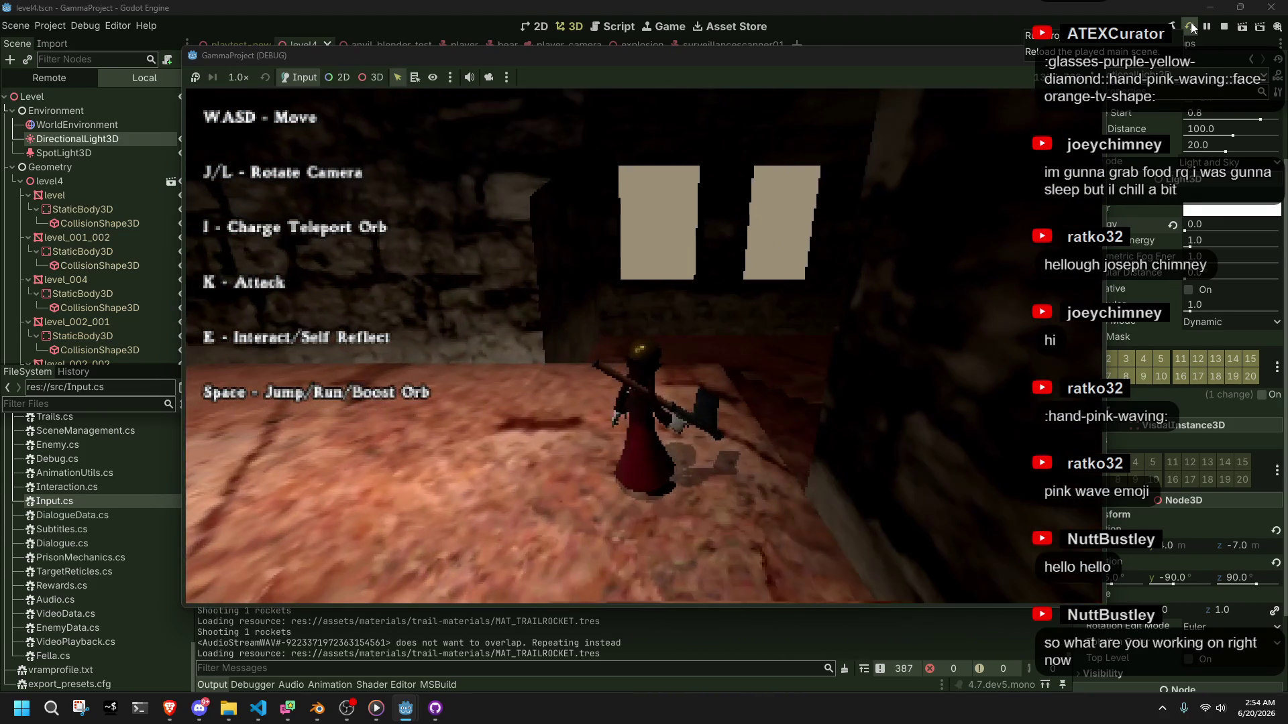
{"action": "key", "text": "w"}
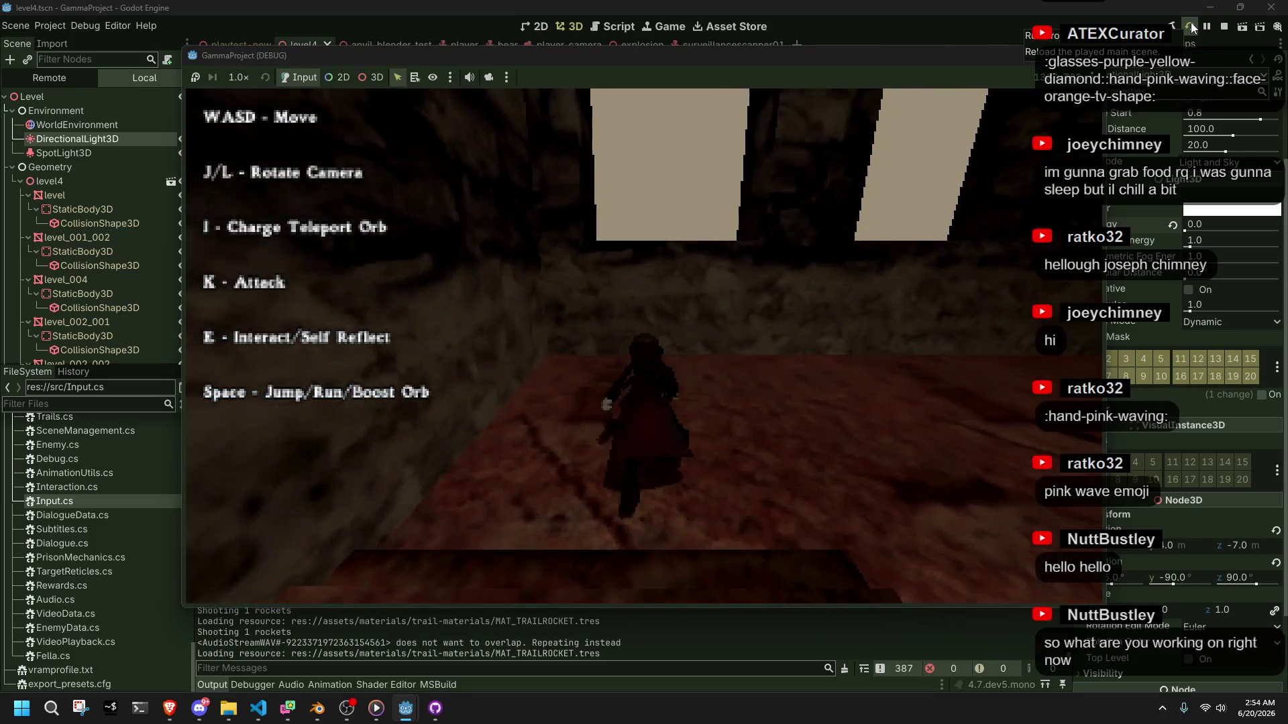
{"action": "key", "text": "w"}
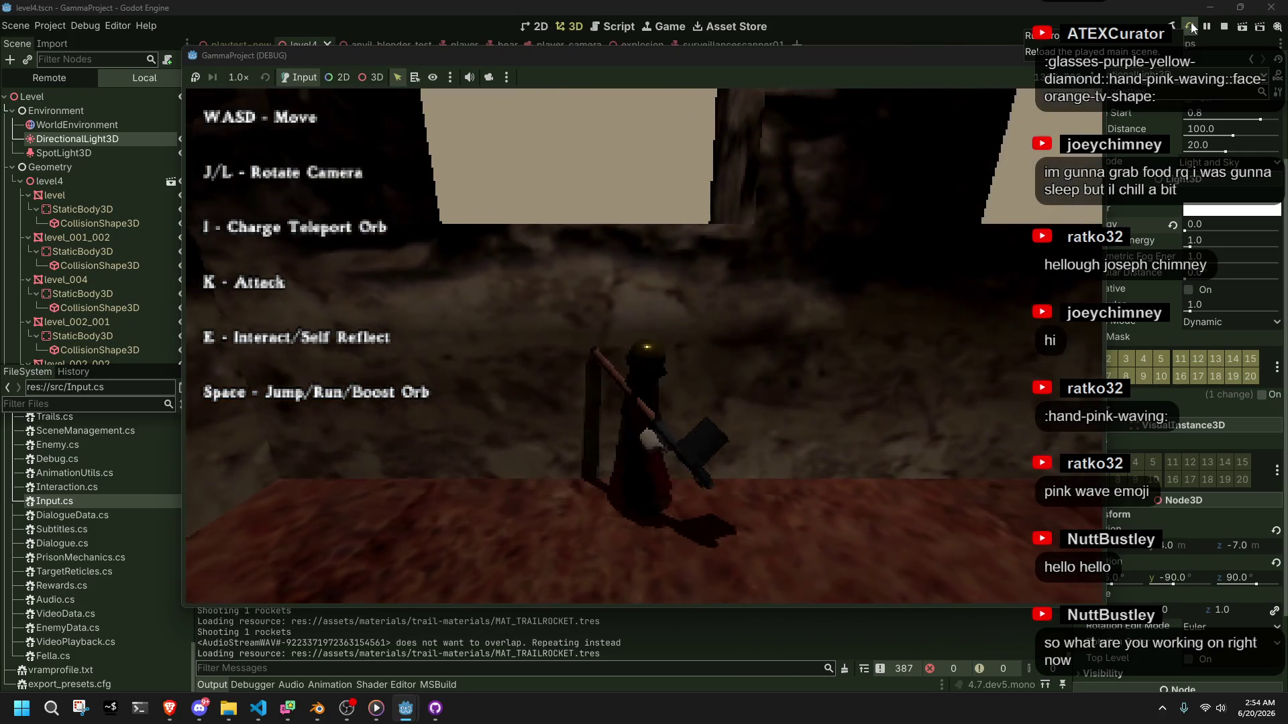
{"action": "key", "text": "s"}
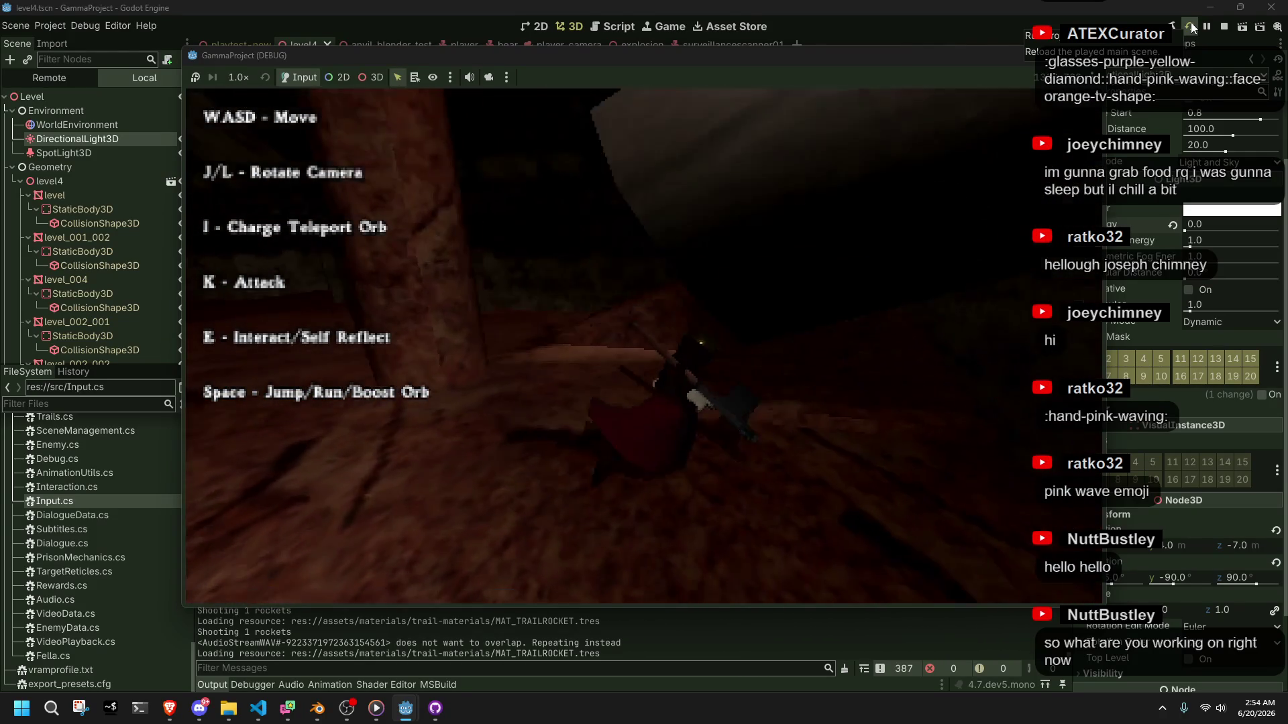
{"action": "key", "text": "w"}
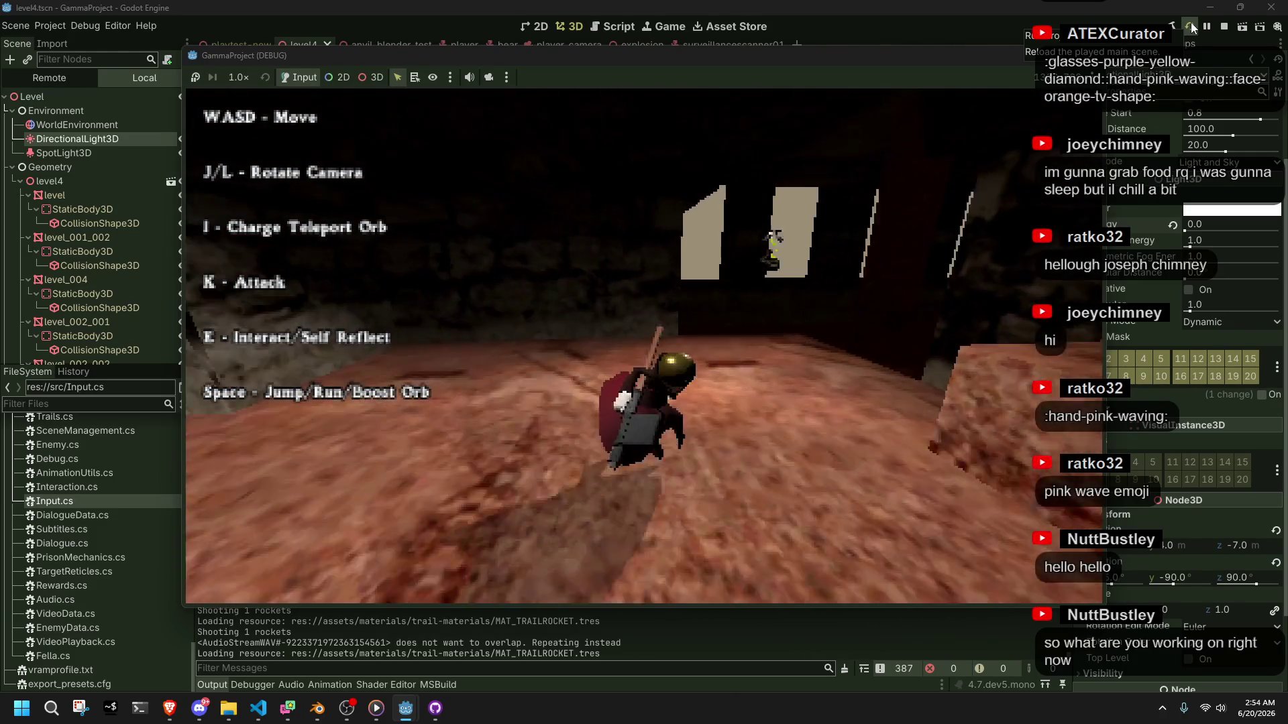
Charge and shoot the teleport orb at the doorway, then stop the game with F8
{"action": "key", "text": "k"}
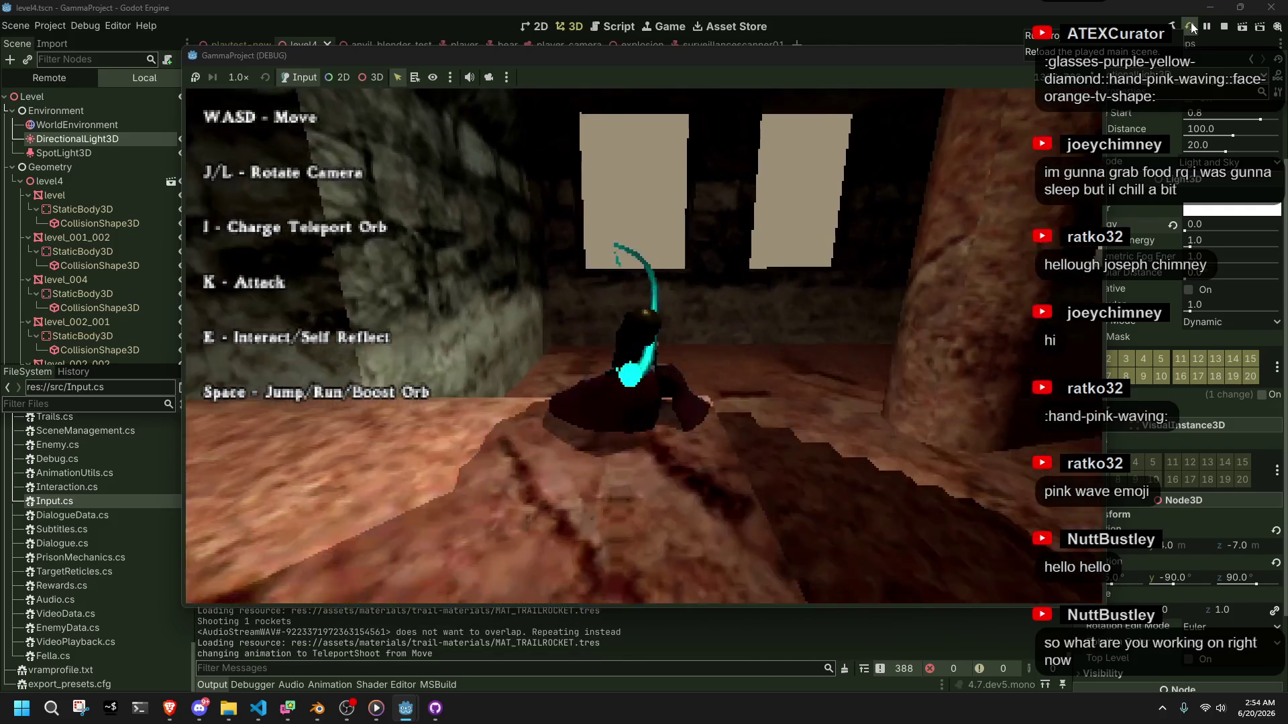
{"action": "key", "text": "i"}
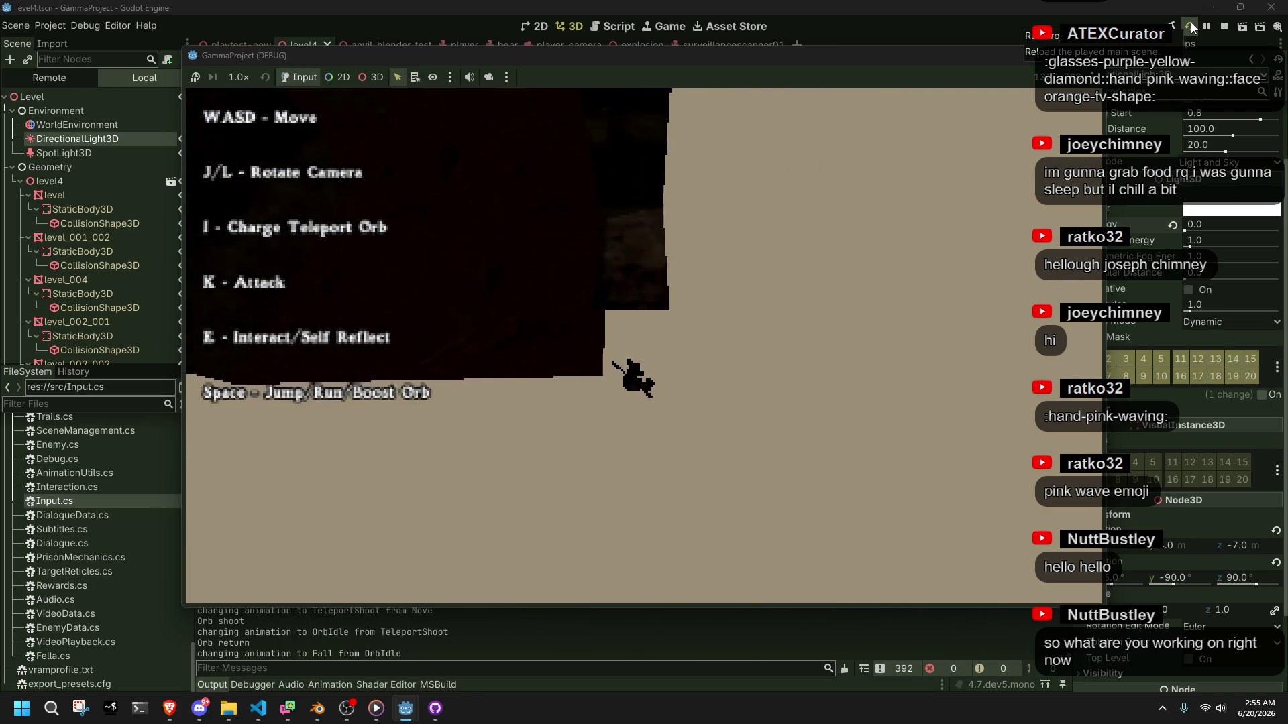
{"action": "key", "text": "F8"}
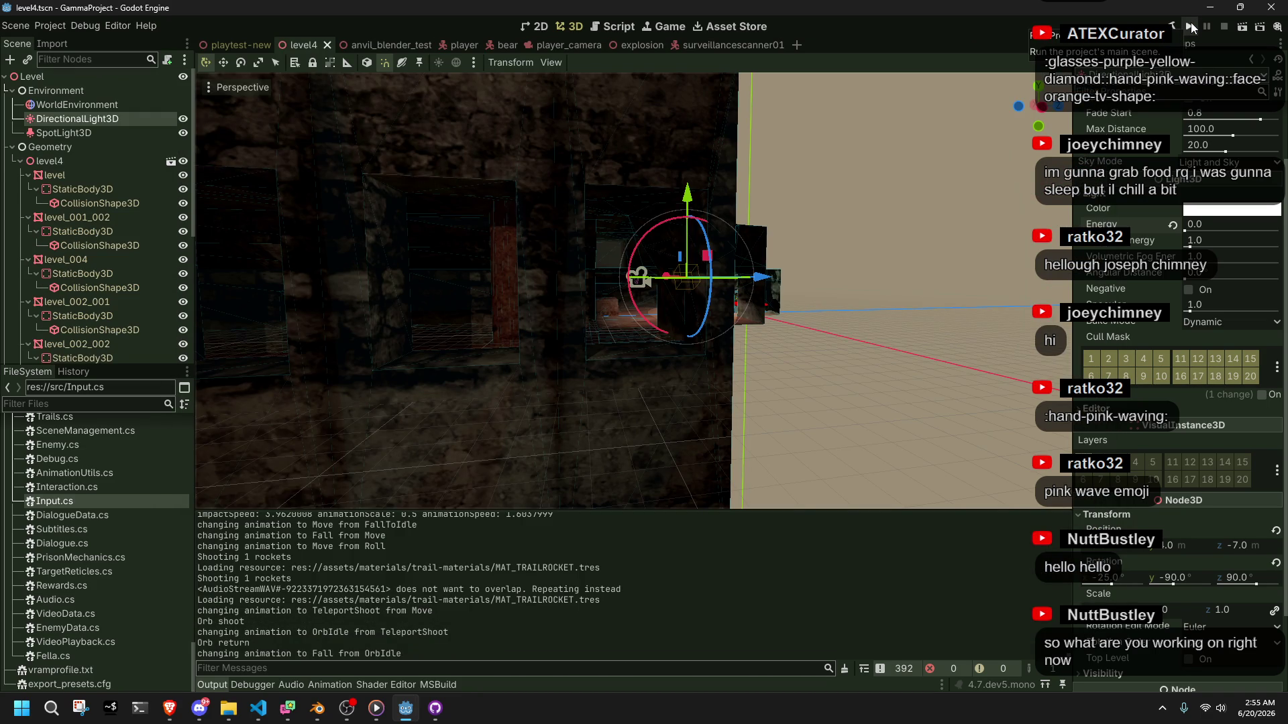
{"action": "key", "text": "alt+Tab"}
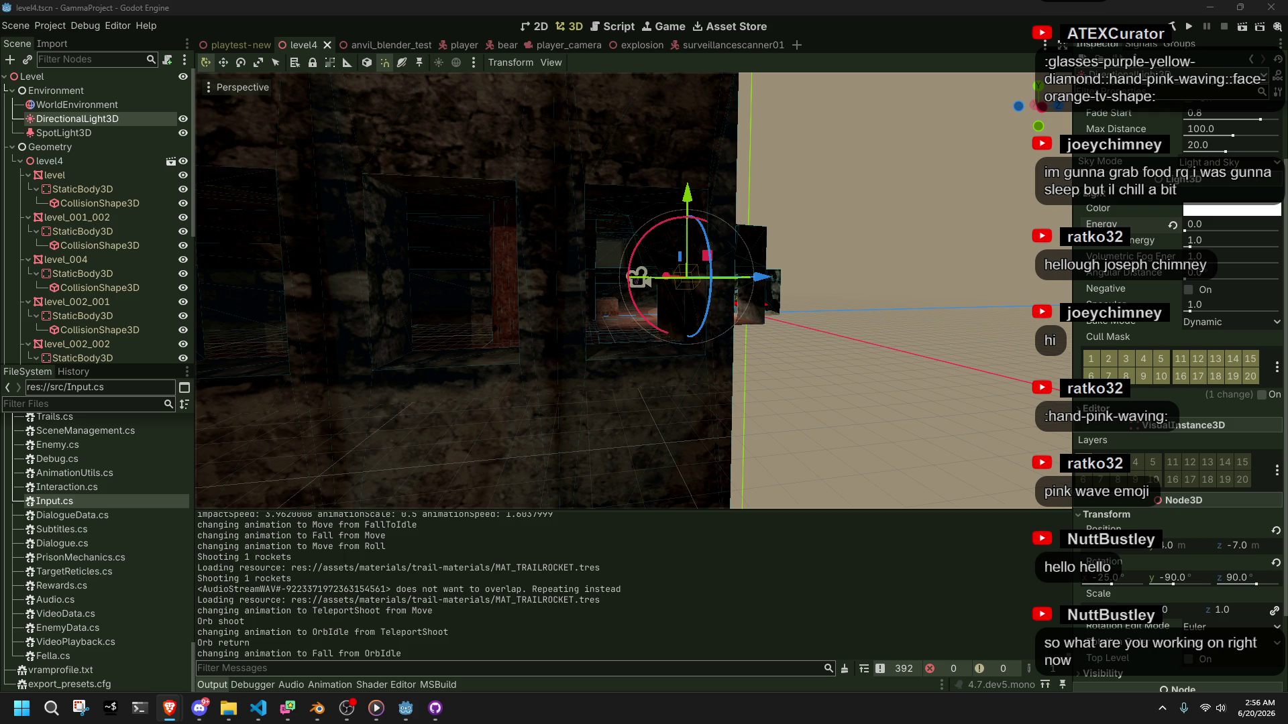
Frame the directional light with F and orbit the view around it
{"action": "key", "text": "f"}
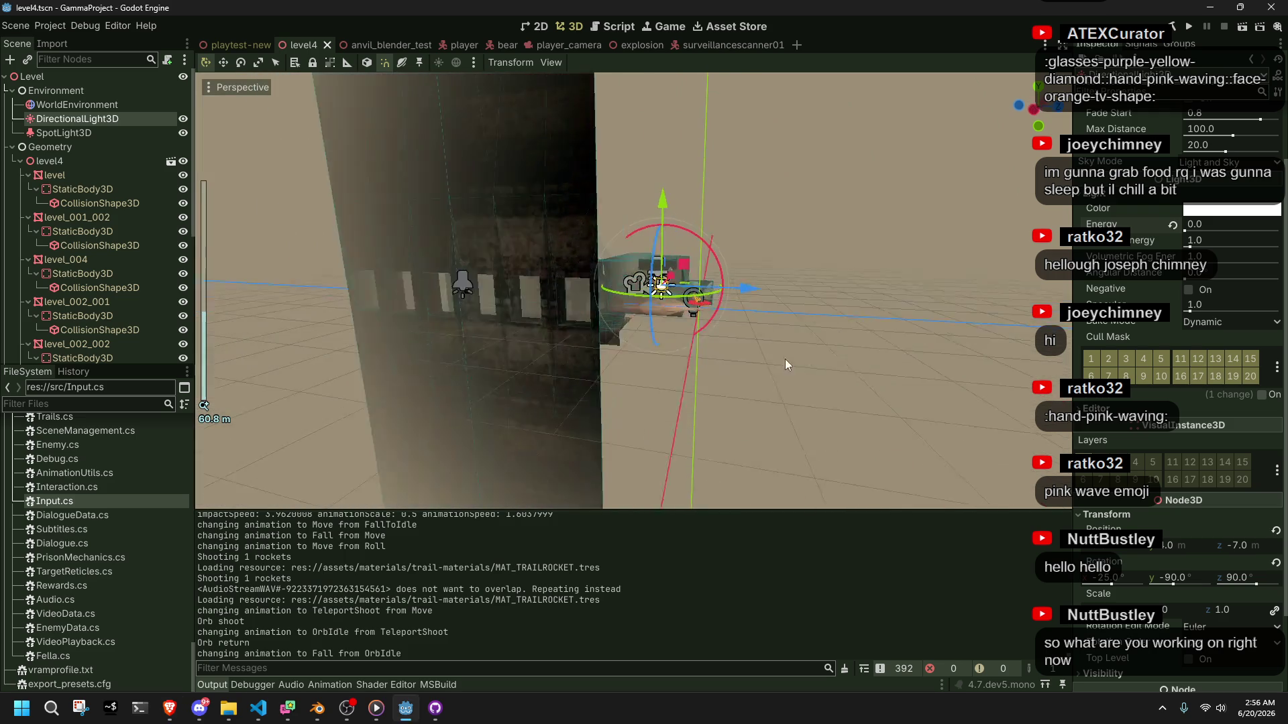
{"action": "mouse_move", "coordinate": [645, 361]}
{"action": "left_mouse_down"}
{"action": "mouse_move", "coordinate": [874, 365]}
{"action": "mouse_move", "coordinate": [920, 384]}
{"action": "left_mouse_up"}
{"action": "scroll", "coordinate": [875, 365], "scroll_direction": "up", "scroll_amount": 2}
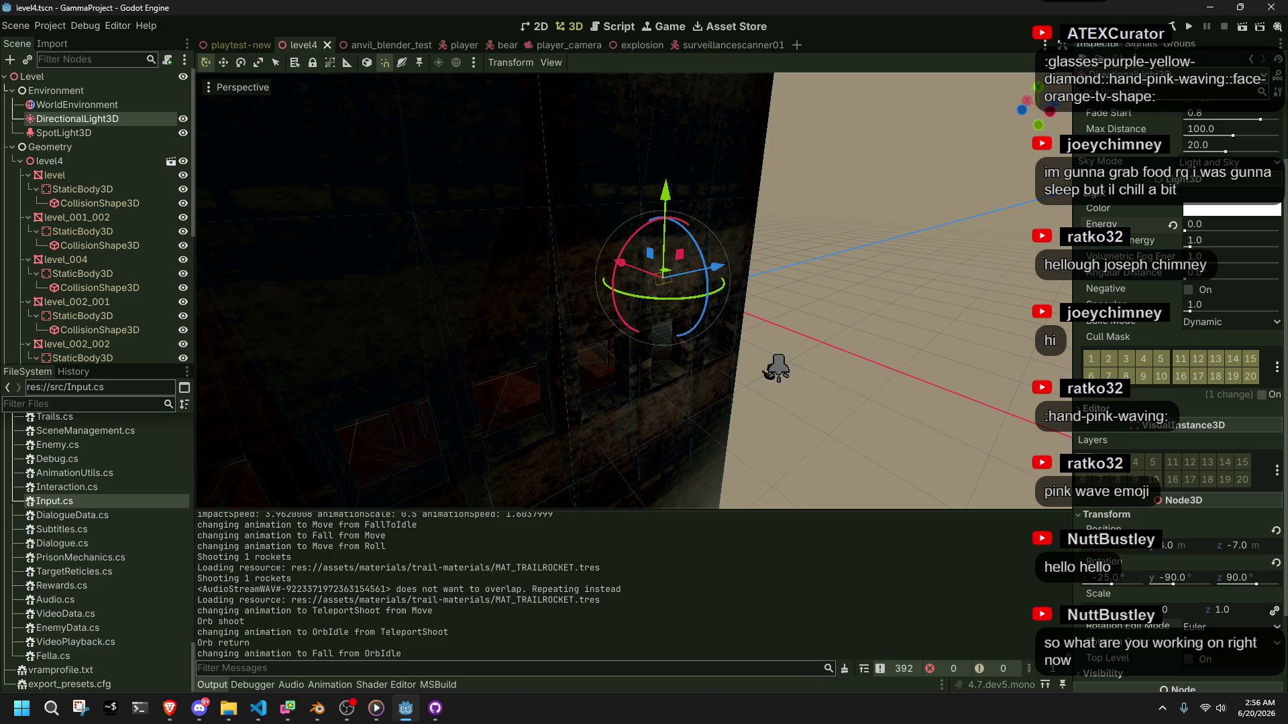
{"action": "key", "text": "alt+Tab"}
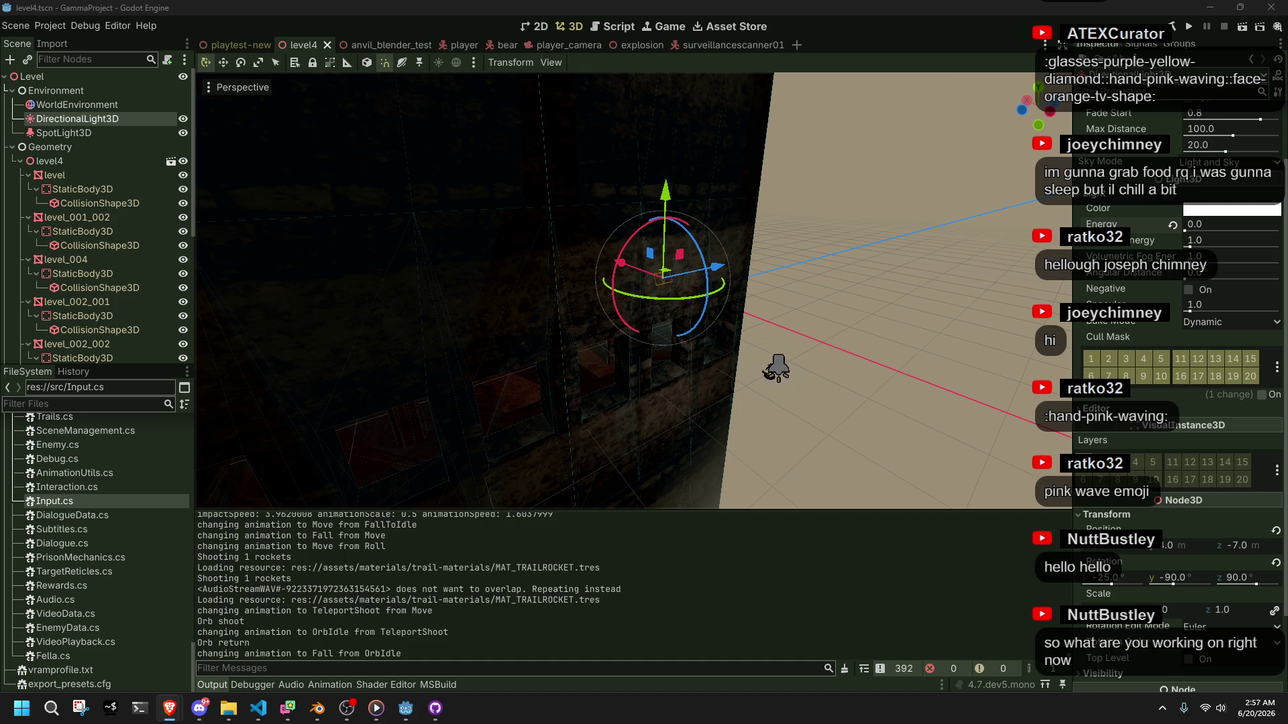
Fly the view into the octagonal room to see its patterned ceiling and red floor disc
{"action": "mouse_move", "coordinate": [960, 436]}
{"action": "left_mouse_down"}
{"action": "mouse_move", "coordinate": [848, 389]}
{"action": "mouse_move", "coordinate": [682, 375]}
{"action": "left_mouse_up"}
{"action": "scroll", "coordinate": [681, 376], "scroll_direction": "up", "scroll_amount": 3}
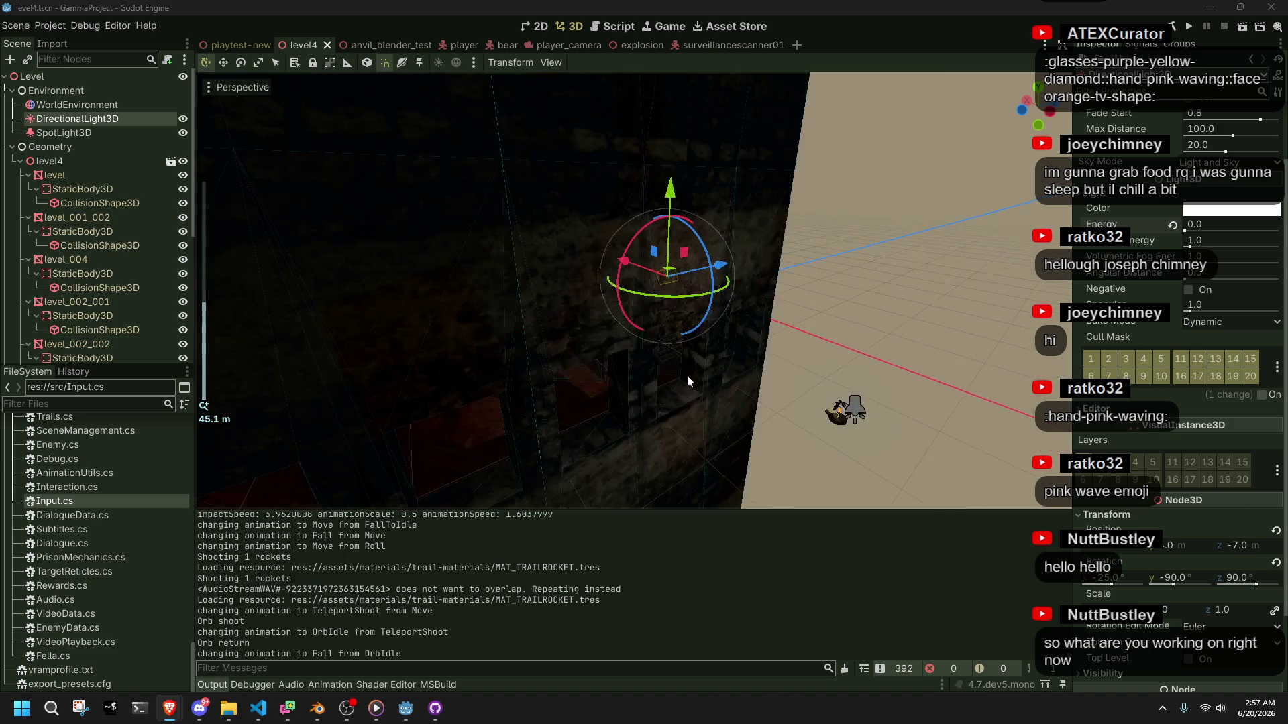
{"action": "right_click", "coordinate": [701, 381]}
{"action": "key", "text": "w"}
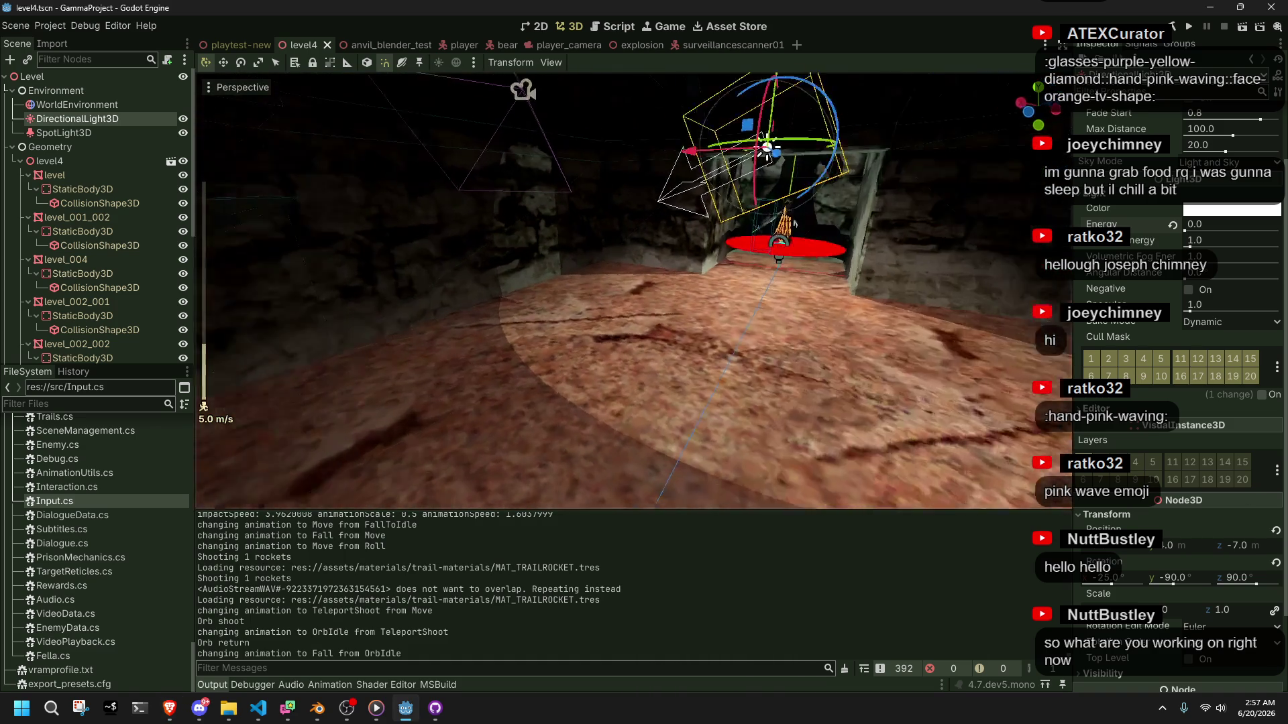
{"action": "key", "text": "w"}
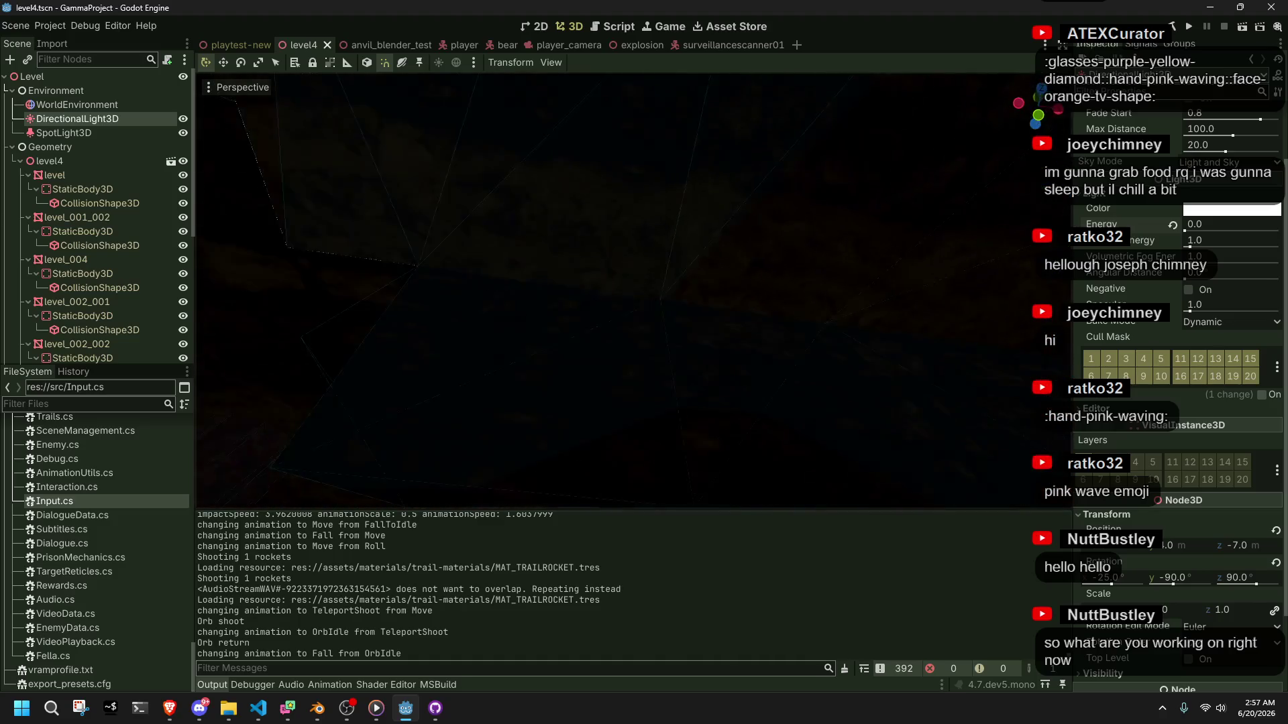
{"action": "key", "text": "s"}
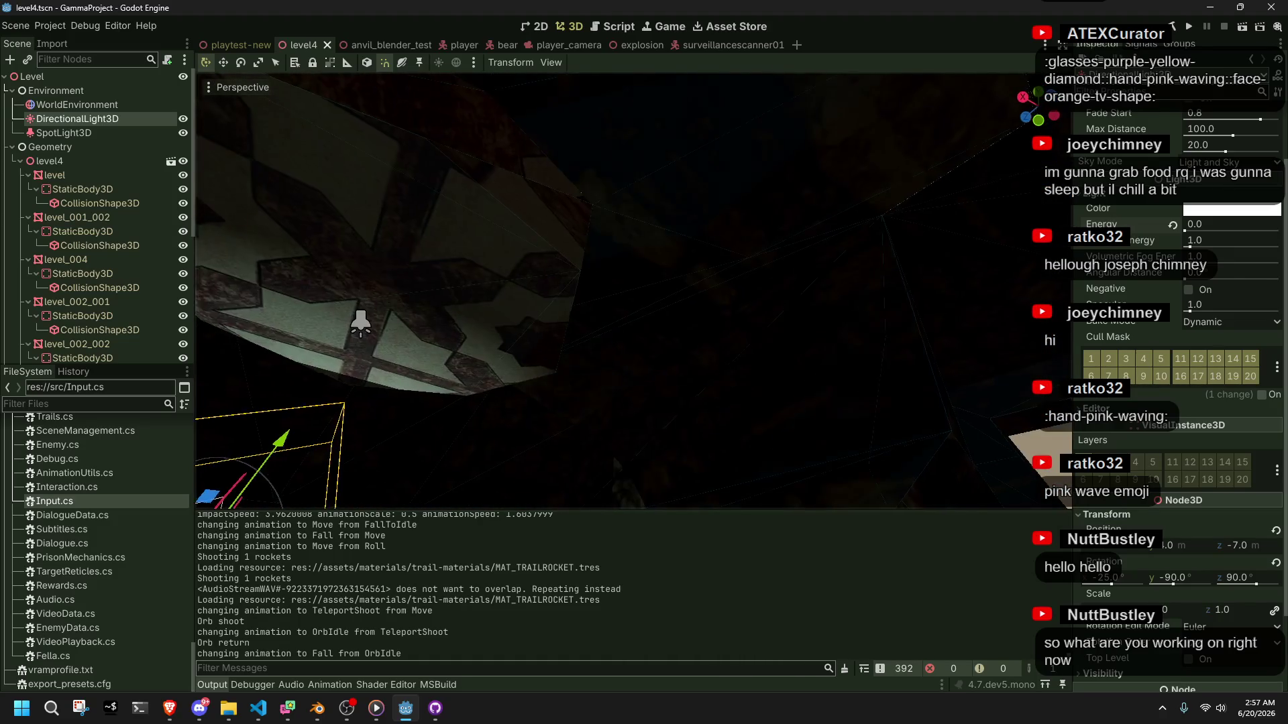
{"action": "key", "text": "s"}
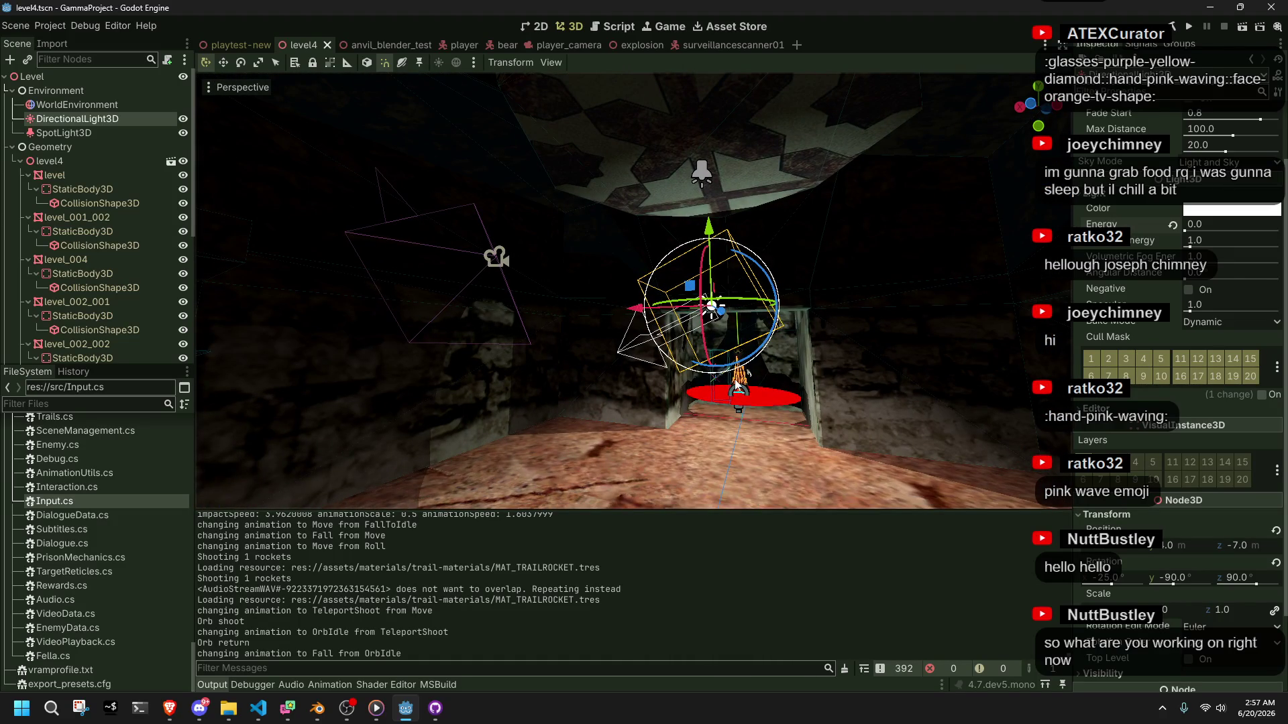